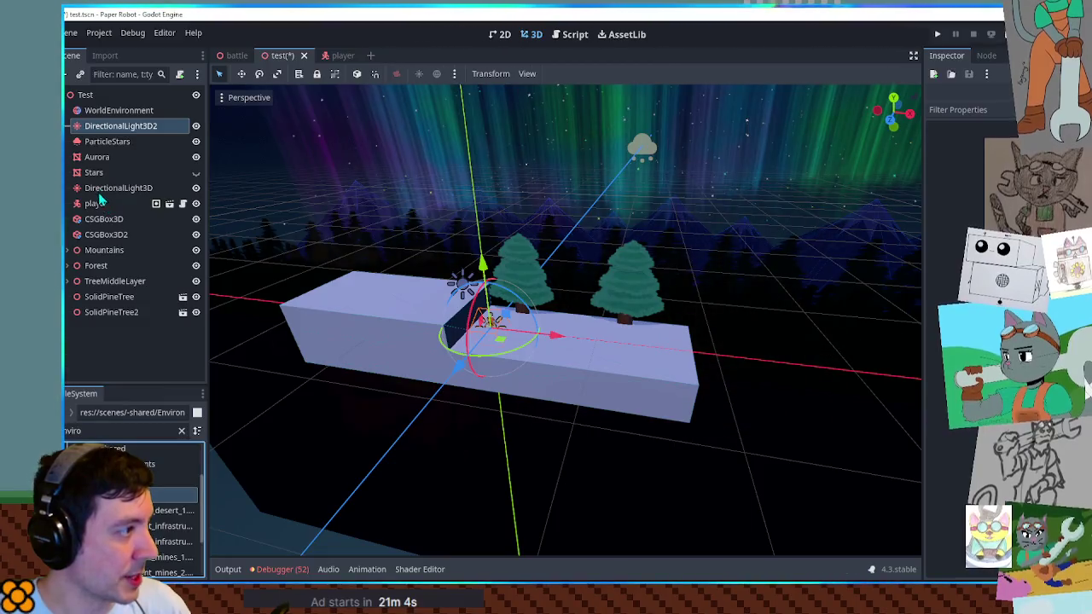
Step: Remove the player, both CSG boxes and both pine trees, then save the scene
{"action": "left_click", "coordinate": [96, 204]}
{"action": "left_click", "coordinate": [106, 239], "text": "shift"}
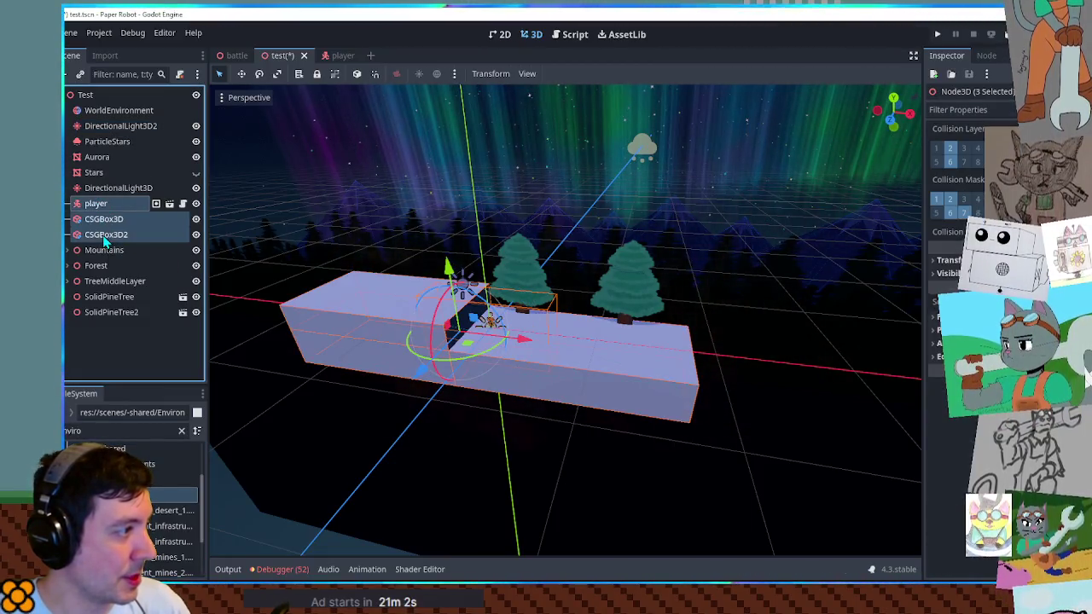
{"action": "left_click", "coordinate": [111, 297], "text": "ctrl"}
{"action": "left_click", "coordinate": [113, 312], "text": "ctrl"}
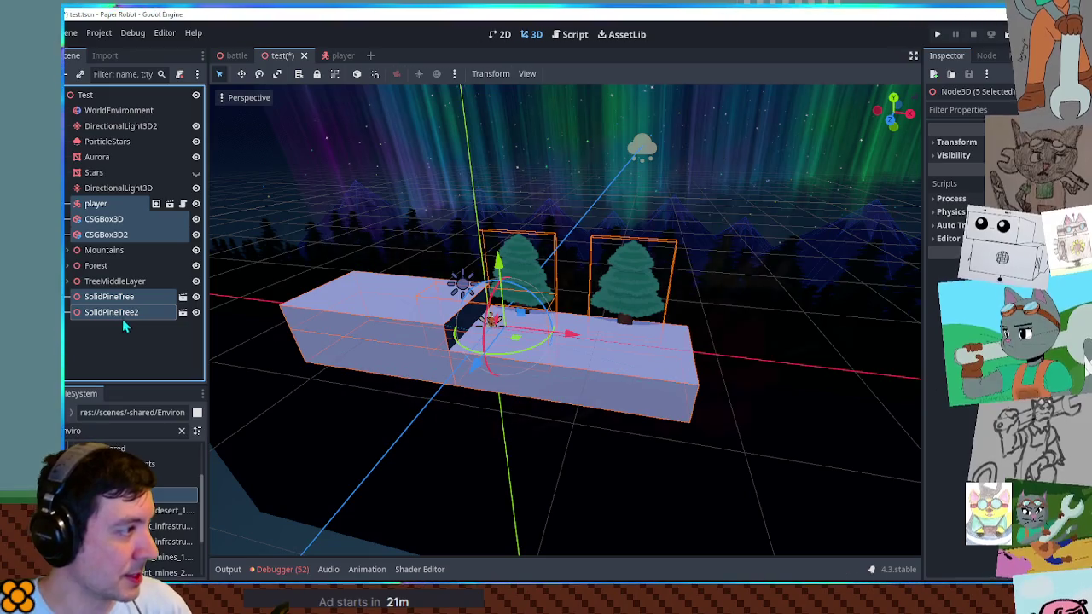
{"action": "key", "text": "Delete"}
{"action": "key", "text": "ctrl+s"}
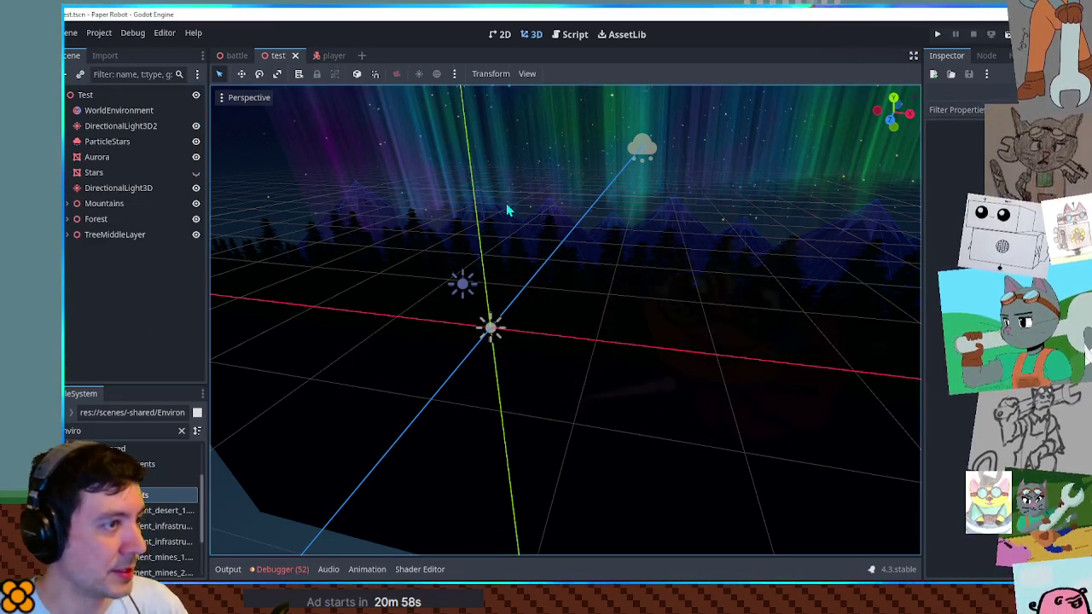
Step: Rename the scene's root node to EnvironmentColdMountain
{"action": "left_click", "coordinate": [83, 95]}
{"action": "key", "text": "F2"}
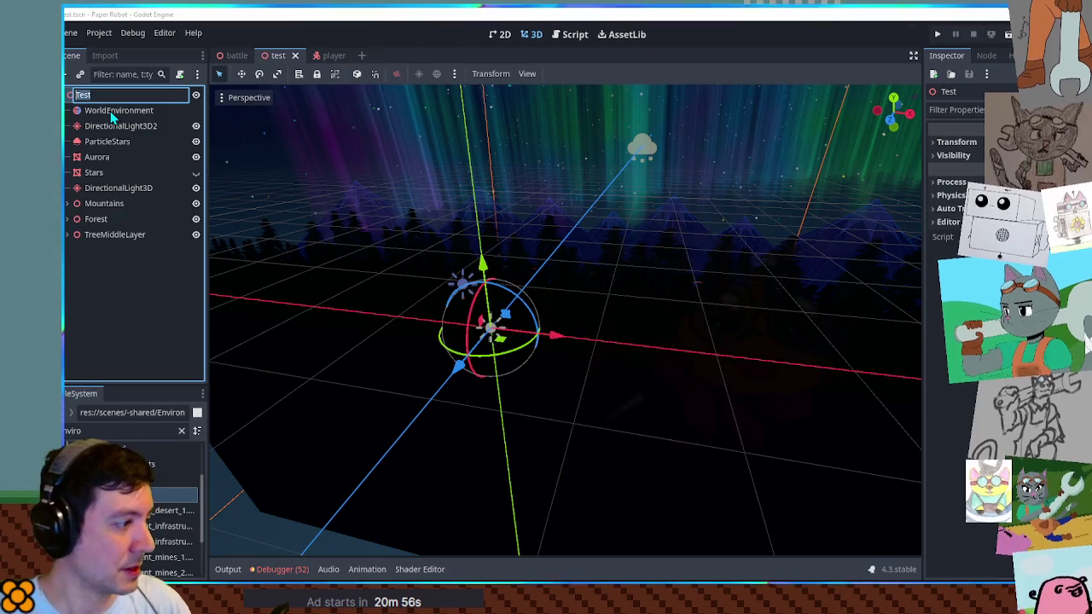
{"action": "type", "text": "EnvironmentM"}
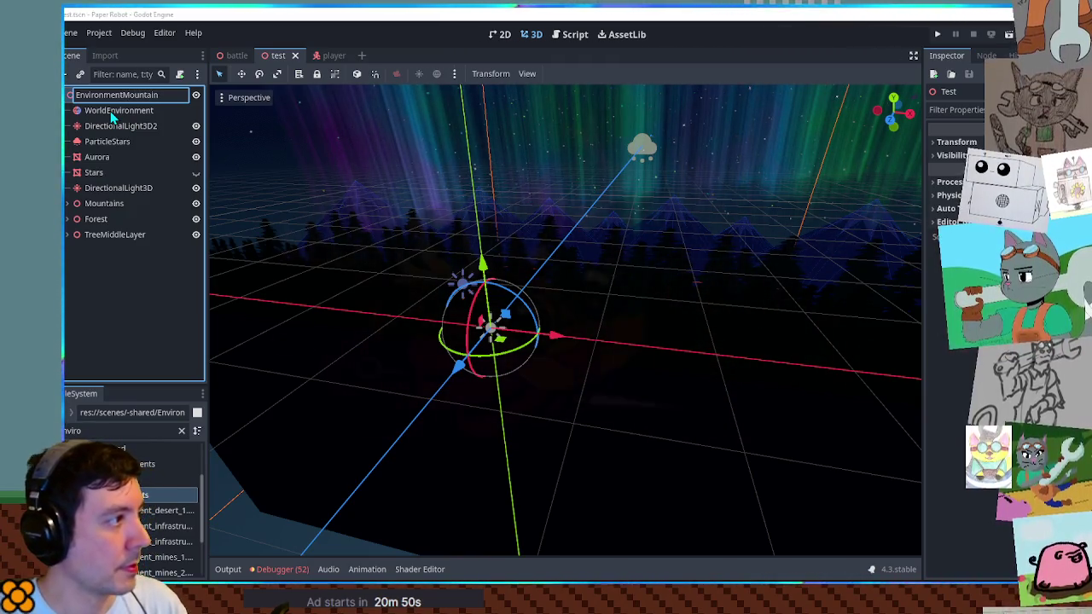
{"action": "key", "text": "BackSpace"}
{"action": "type", "text": "Mou"}
{"action": "key", "text": "Return"}
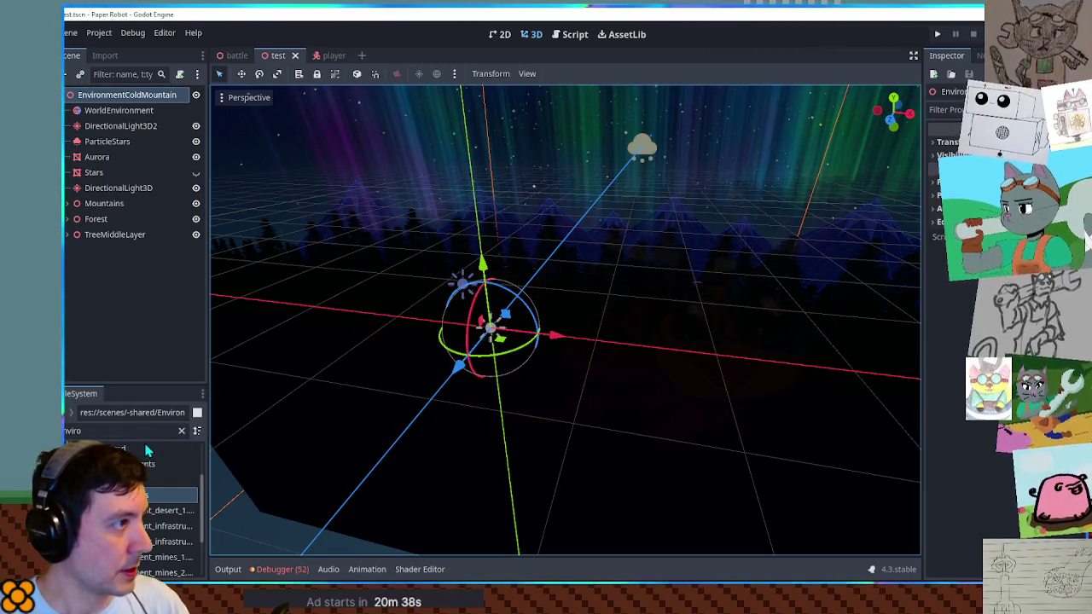
{"action": "left_click", "coordinate": [122, 432]}
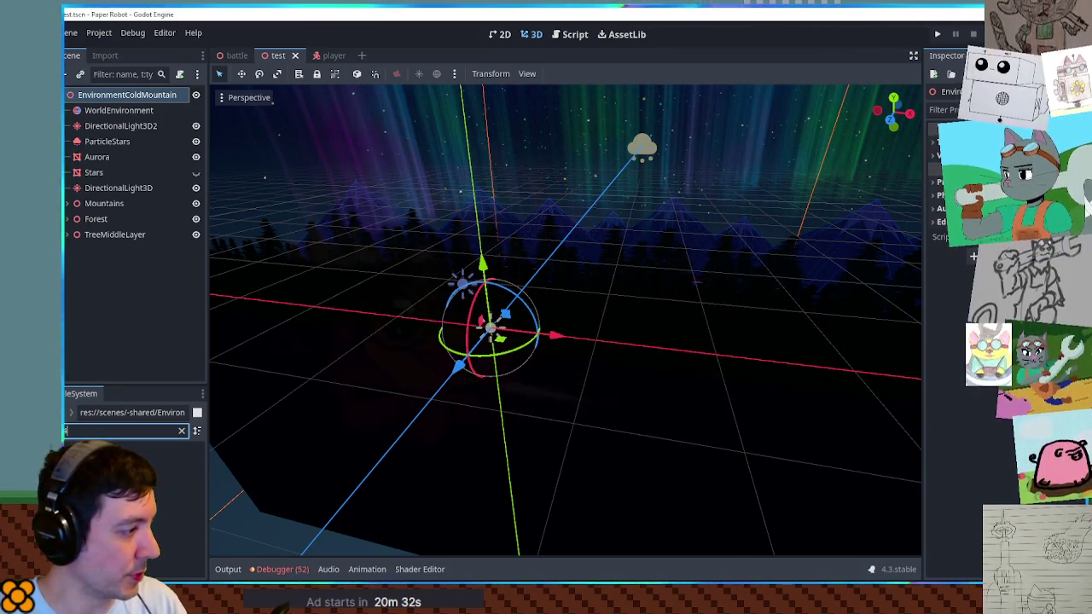
Step: Clear the file filter and rename test.tscn in scenes/04 to environment_cold_mountain.tscn
{"action": "key", "text": "ctrl+a"}
{"action": "key", "text": "BackSpace"}
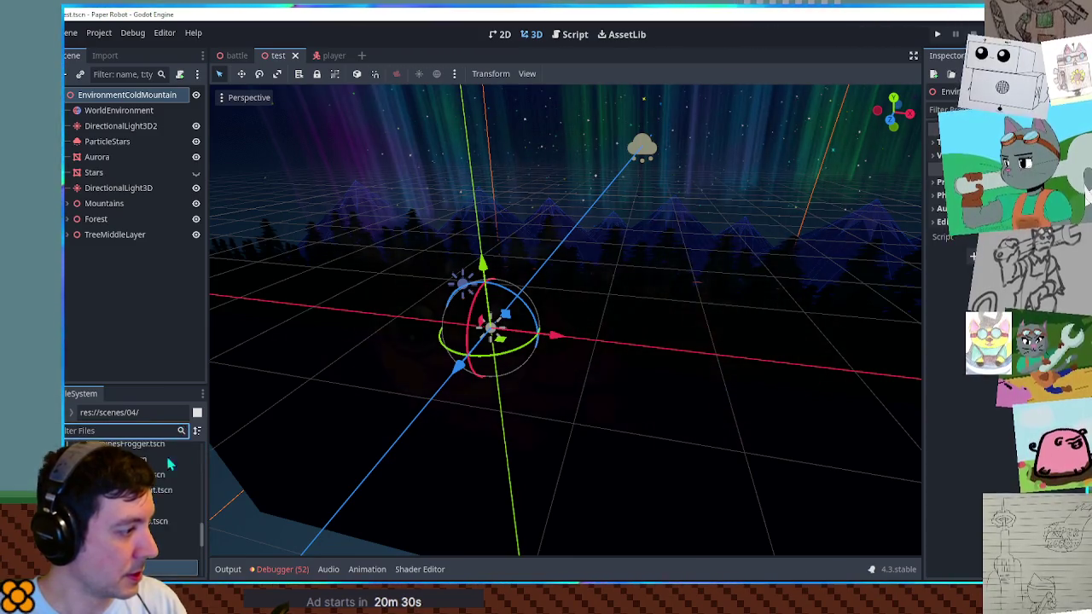
{"action": "left_click", "coordinate": [133, 547]}
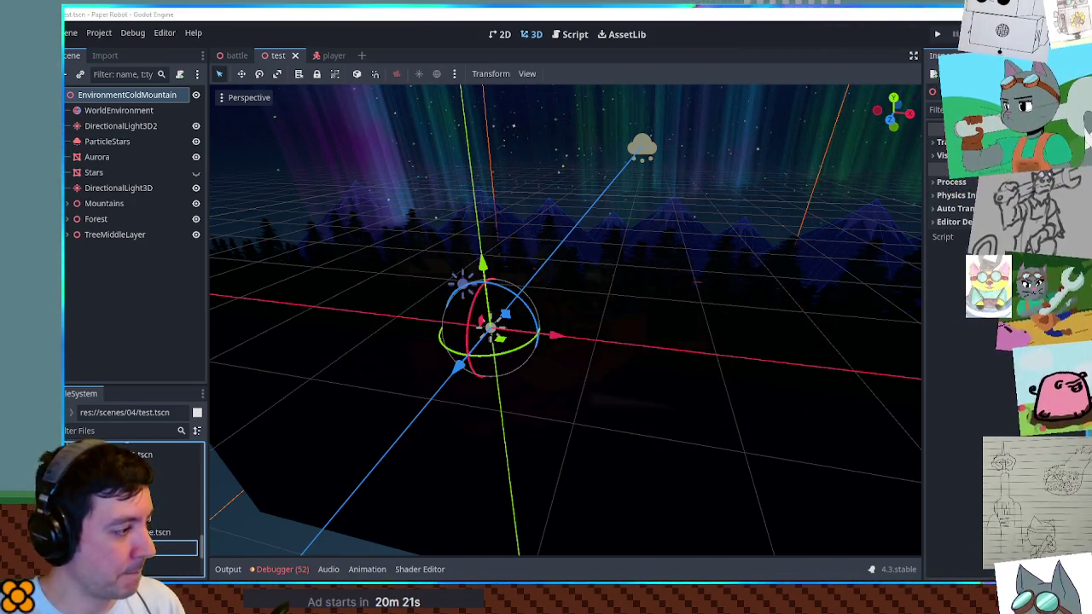
{"action": "type", "text": "old_m"}
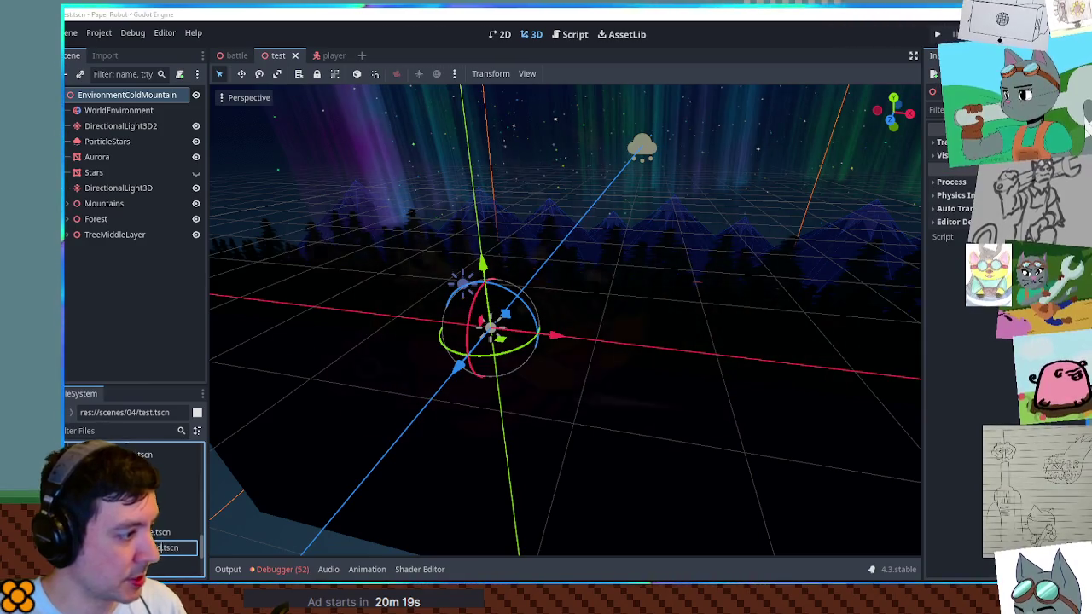
{"action": "type", "text": "ountain"}
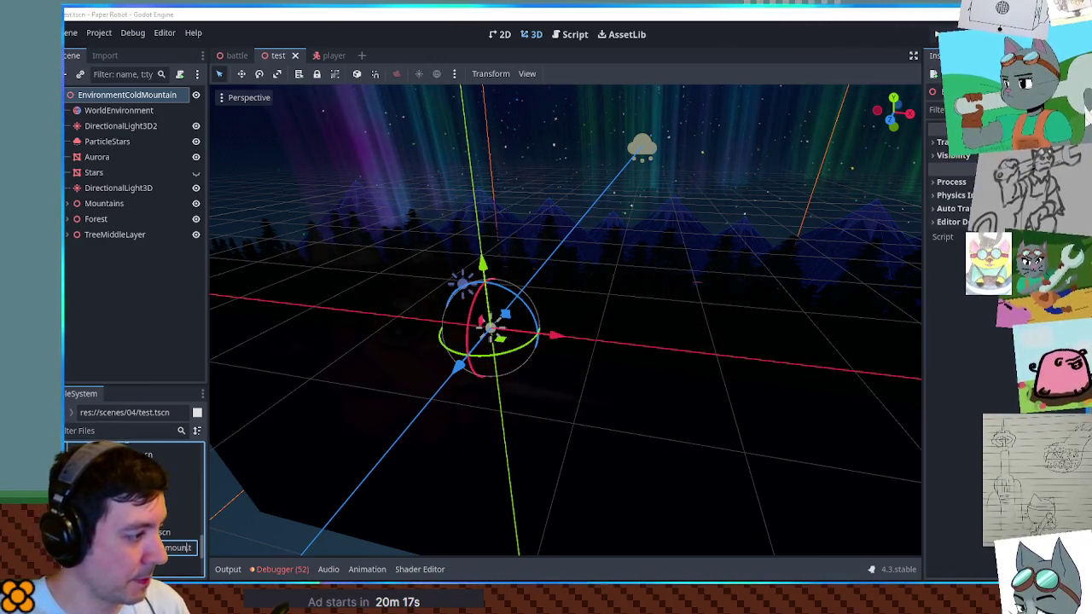
{"action": "key", "text": "Return"}
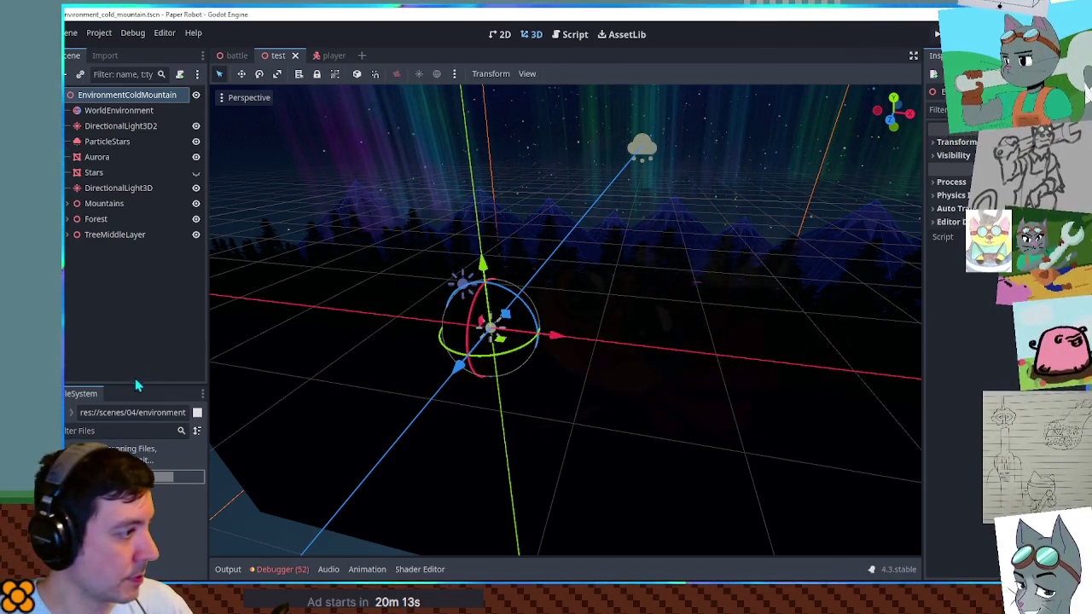
{"action": "left_click_drag", "start_coordinate": [134, 385], "coordinate": [134, 269]}
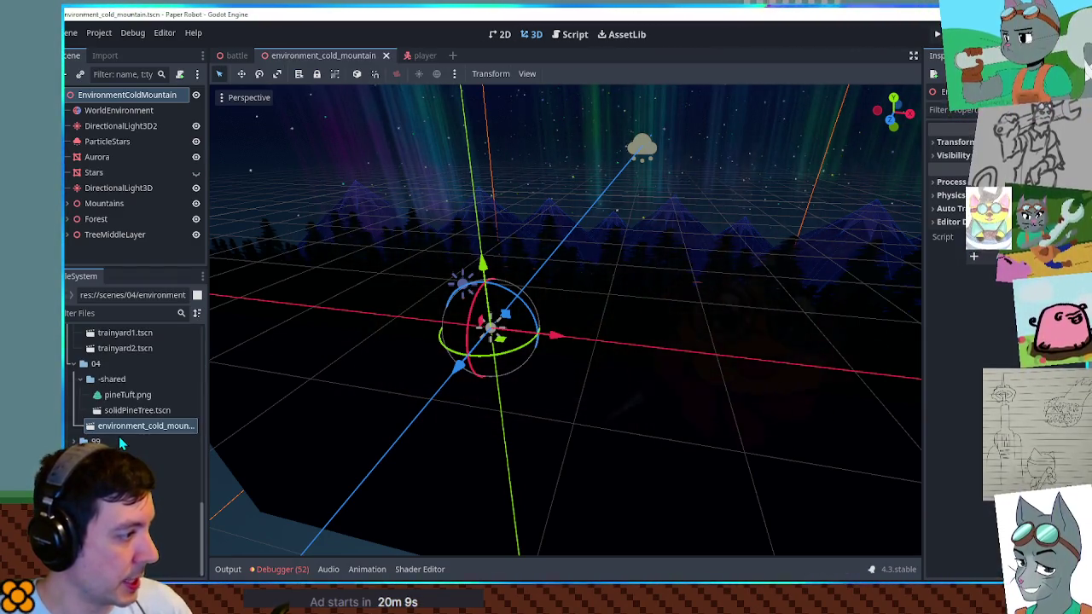
Step: Drag environment_cold_mountain.tscn into the scenes/-shared/Environments folder
{"action": "scroll", "coordinate": [77, 373], "scroll_direction": "up", "scroll_amount": 10}
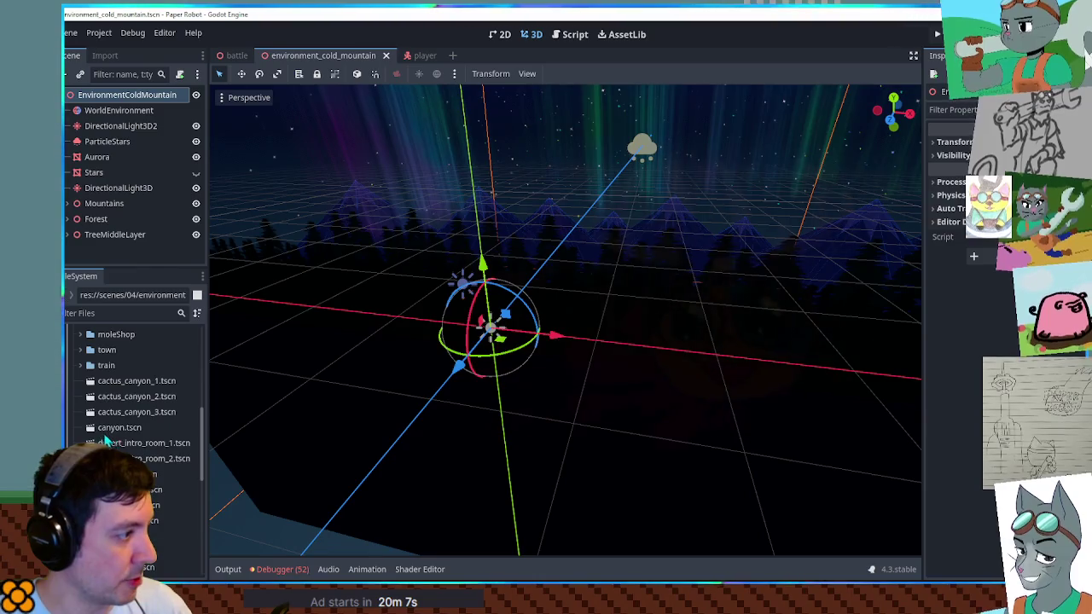
{"action": "scroll", "coordinate": [77, 373], "scroll_direction": "up", "scroll_amount": 10}
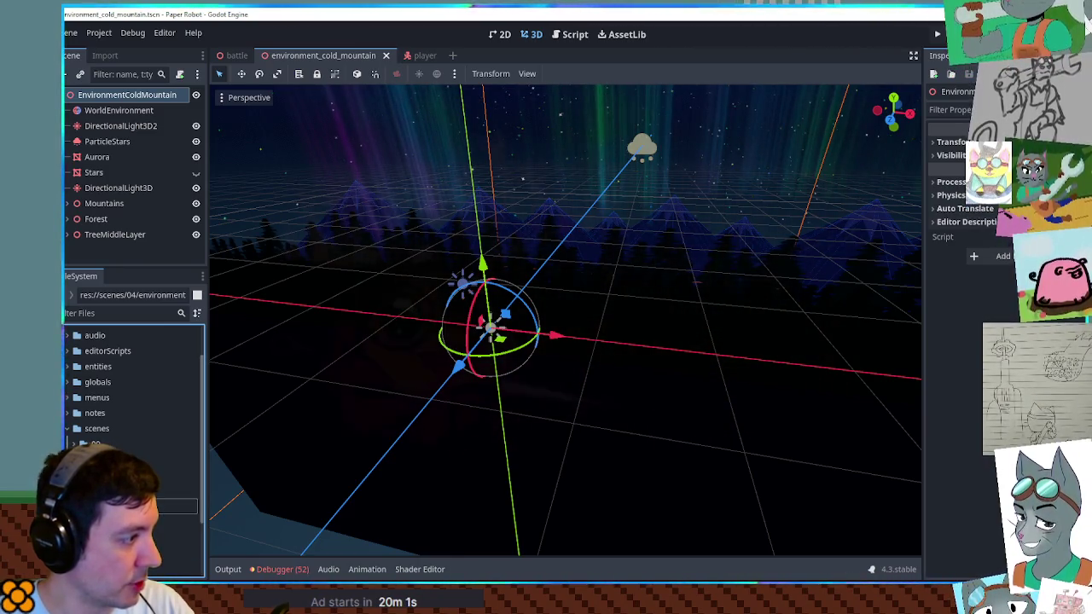
{"action": "scroll", "coordinate": [132, 384], "scroll_direction": "down", "scroll_amount": 2}
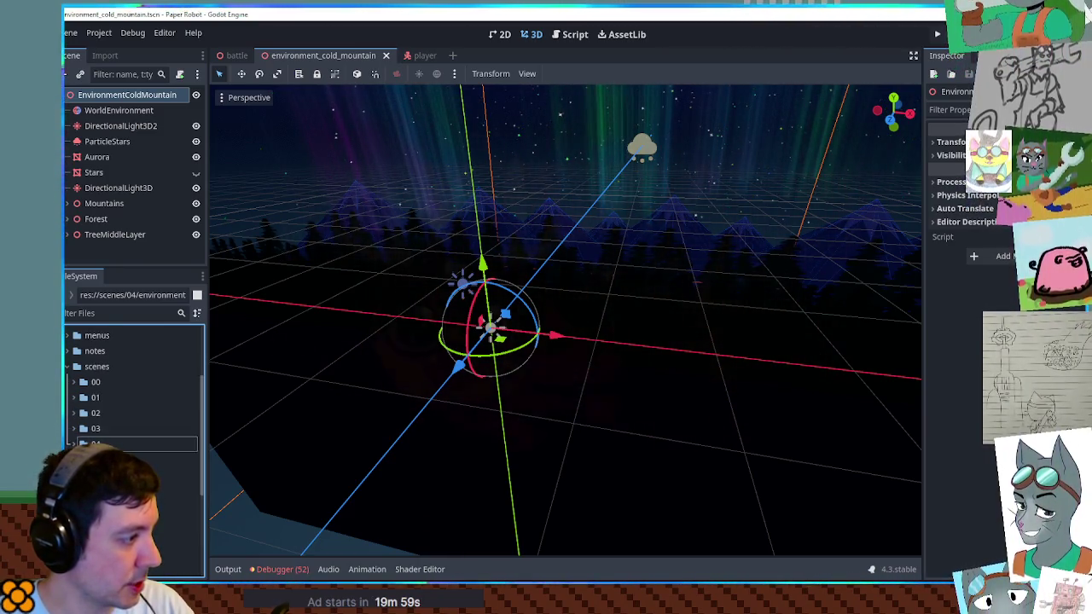
{"action": "scroll", "coordinate": [117, 405], "scroll_direction": "down", "scroll_amount": 4}
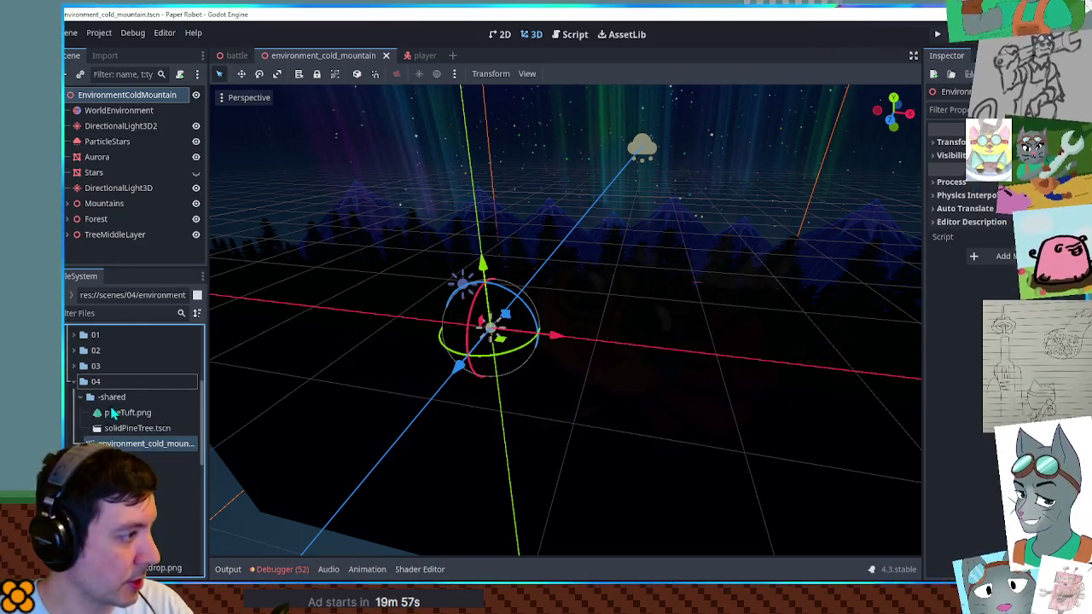
{"action": "left_click_drag", "start_coordinate": [122, 382], "coordinate": [106, 412]}
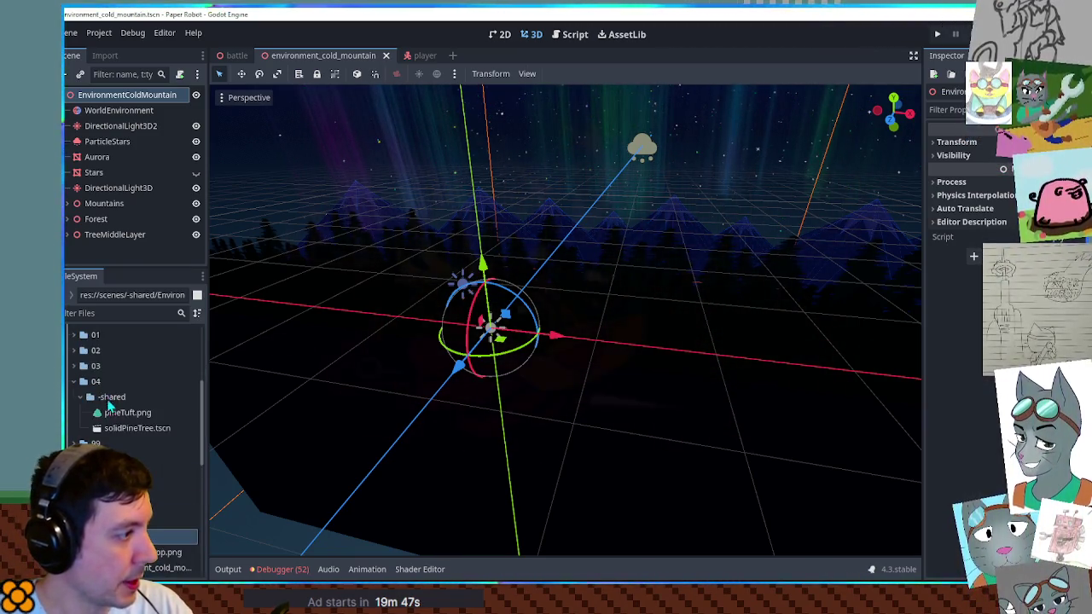
Step: Create a new scene named test in folder 04 and paste the player, boxes and trees into it
{"action": "right_click", "coordinate": [96, 381]}
{"action": "mouse_move", "coordinate": [128, 349]}
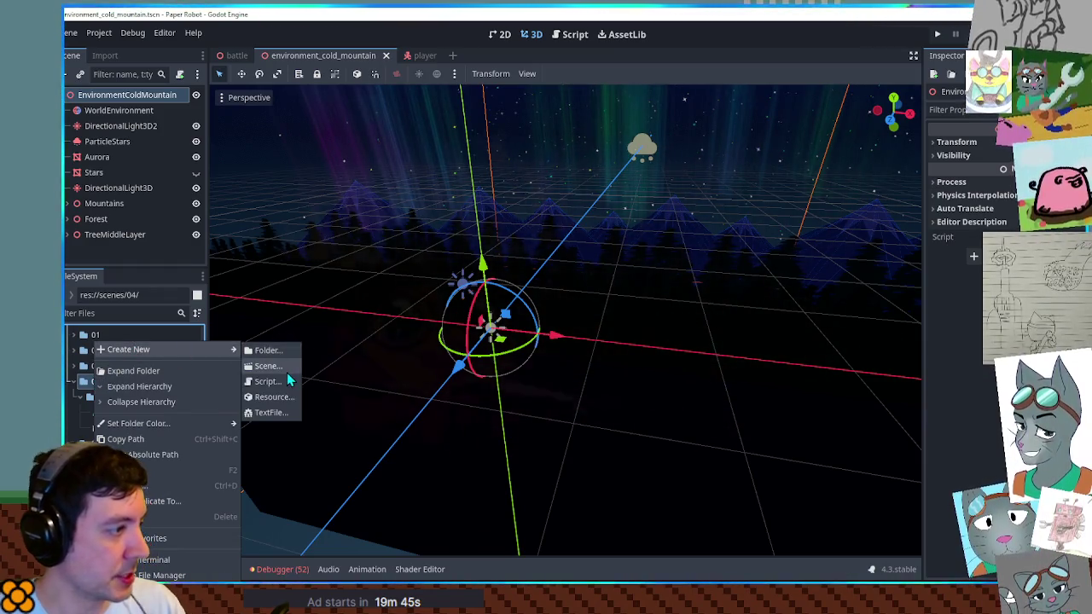
{"action": "left_click", "coordinate": [281, 367]}
{"action": "type", "text": "test"}
{"action": "left_click", "coordinate": [546, 390]}
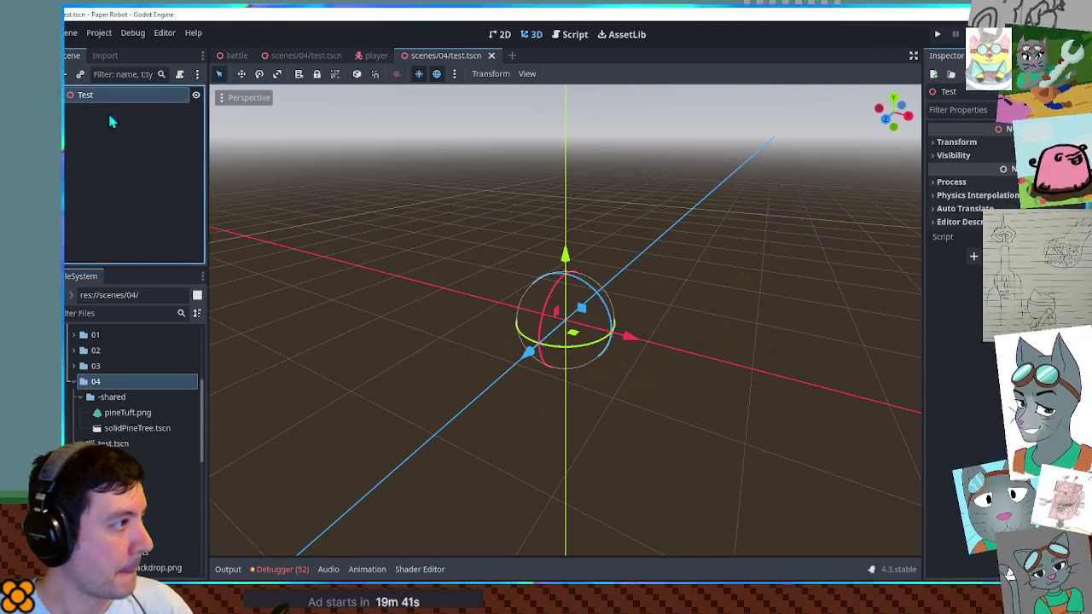
{"action": "key", "text": "ctrl+v"}
Step: Instance environment_cold_mountain.tscn into the test scene and save it
{"action": "scroll", "coordinate": [304, 467], "scroll_direction": "down", "scroll_amount": 5}
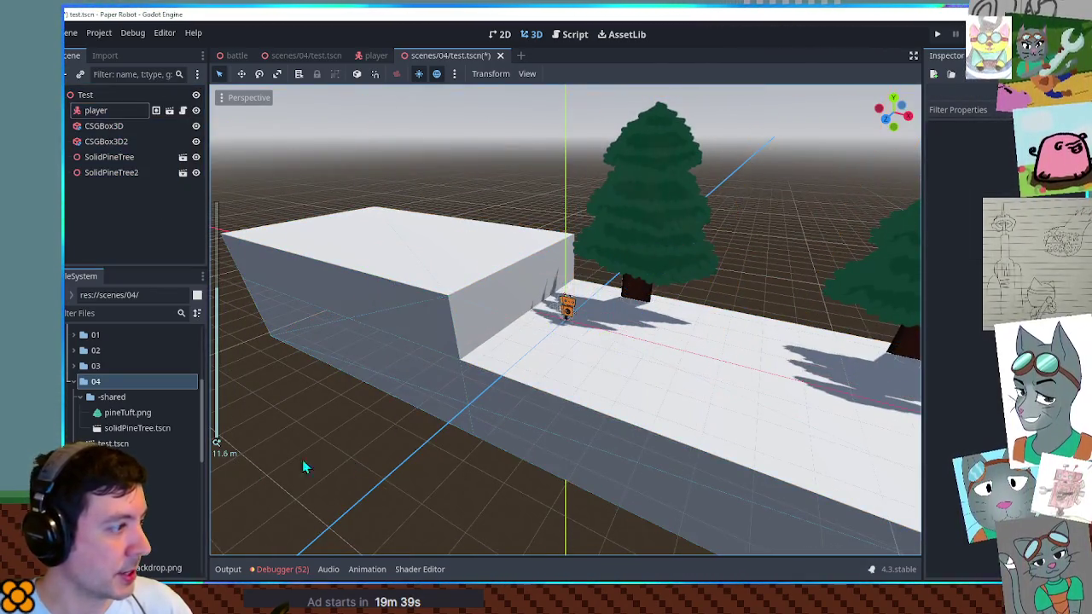
{"action": "scroll", "coordinate": [128, 426], "scroll_direction": "down", "scroll_amount": 5}
{"action": "left_click", "coordinate": [128, 458]}
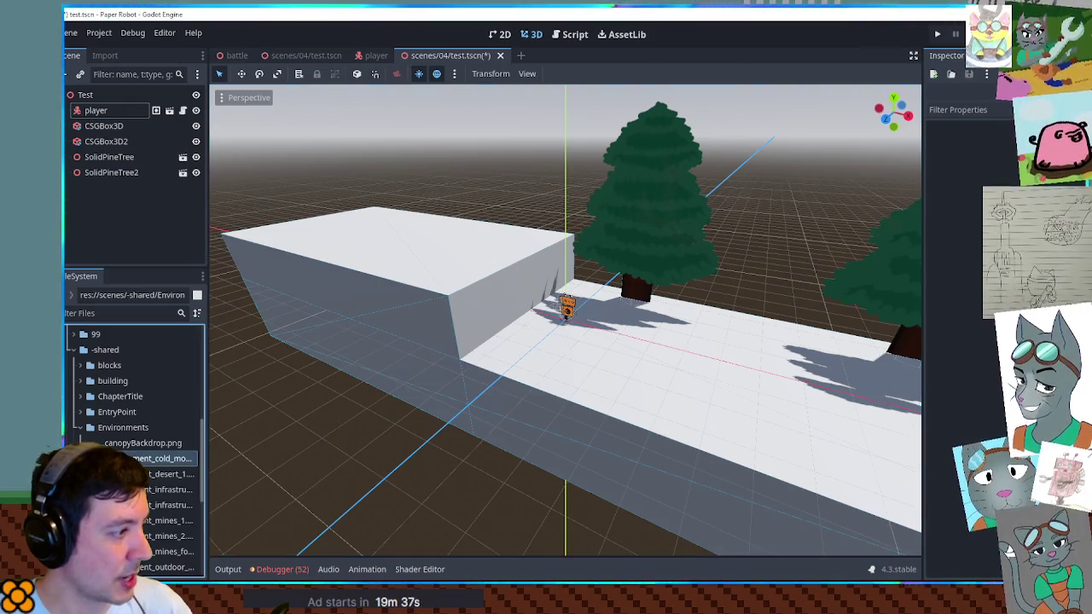
{"action": "left_click_drag", "start_coordinate": [128, 489], "coordinate": [124, 108]}
{"action": "mouse_move", "coordinate": [256, 222]}
{"action": "left_mouse_down"}
{"action": "mouse_move", "coordinate": [312, 268]}
{"action": "mouse_move", "coordinate": [463, 236]}
{"action": "mouse_move", "coordinate": [797, 431]}
{"action": "mouse_move", "coordinate": [800, 387]}
{"action": "left_mouse_up"}
{"action": "scroll", "coordinate": [799, 387], "scroll_direction": "up", "scroll_amount": 2}
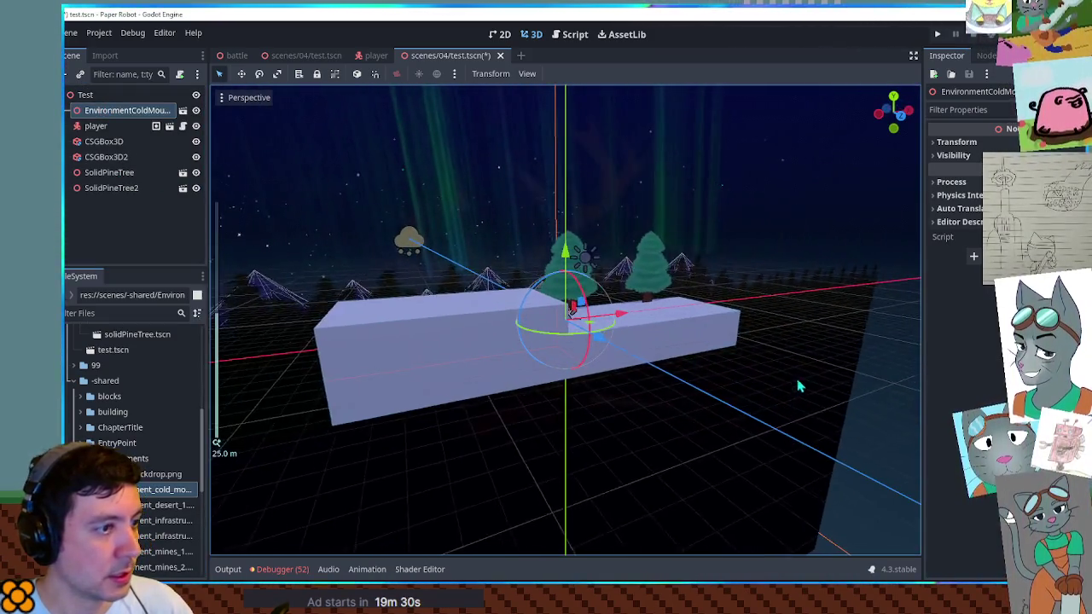
{"action": "left_click", "coordinate": [798, 386]}
{"action": "scroll", "coordinate": [792, 372], "scroll_direction": "up", "scroll_amount": 6}
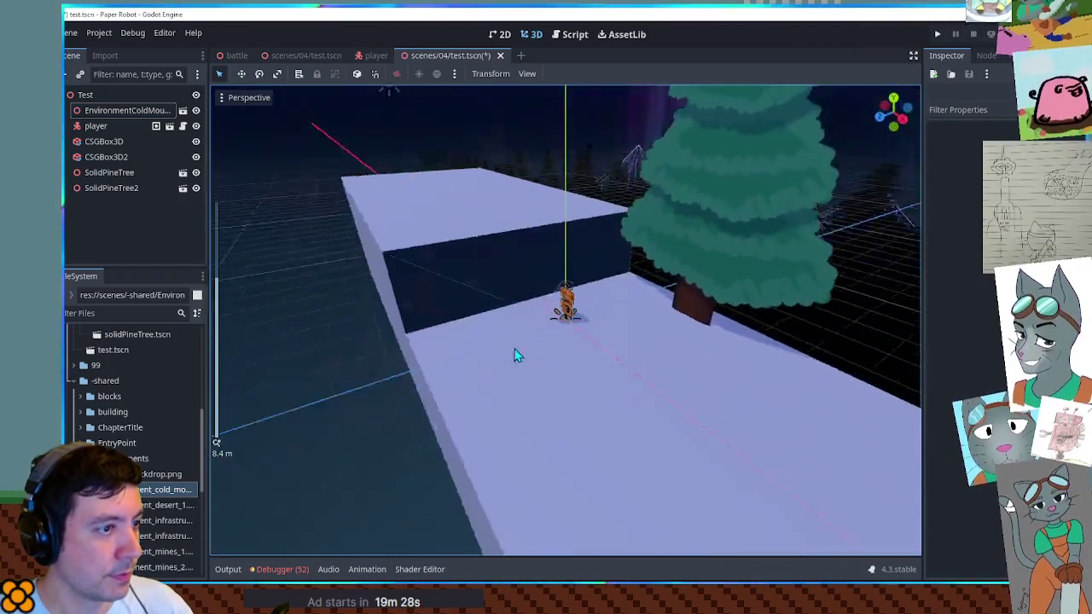
{"action": "mouse_move", "coordinate": [514, 356]}
{"action": "left_mouse_down"}
{"action": "mouse_move", "coordinate": [686, 340]}
{"action": "mouse_move", "coordinate": [613, 364]}
{"action": "left_mouse_up"}
{"action": "key", "text": "ctrl+s"}
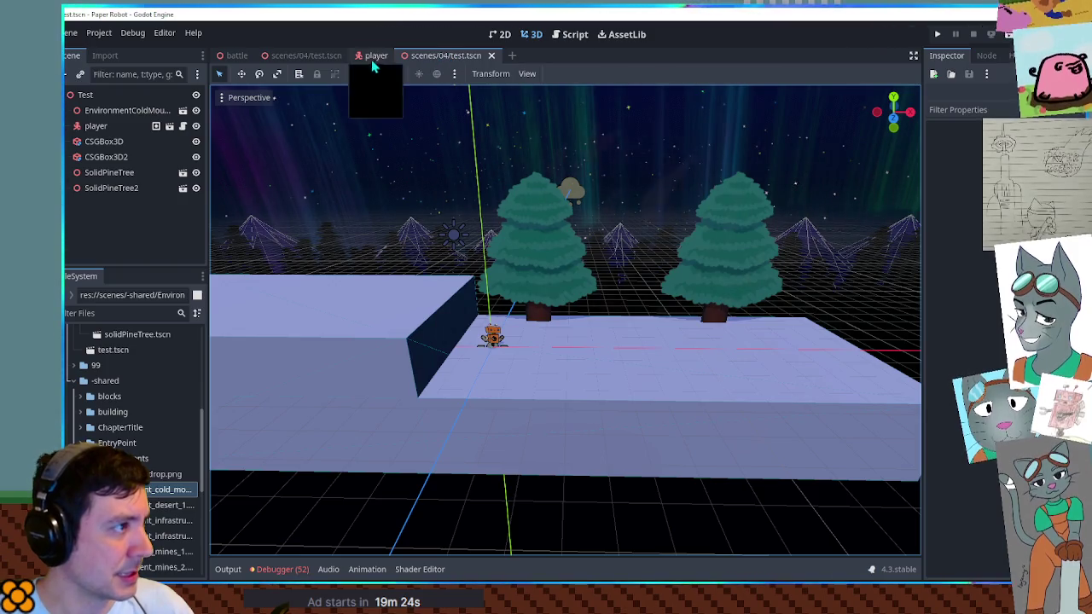
Step: Close the duplicate test tab, then run the scene with F6 to check the robot
{"action": "middle_click", "coordinate": [309, 54]}
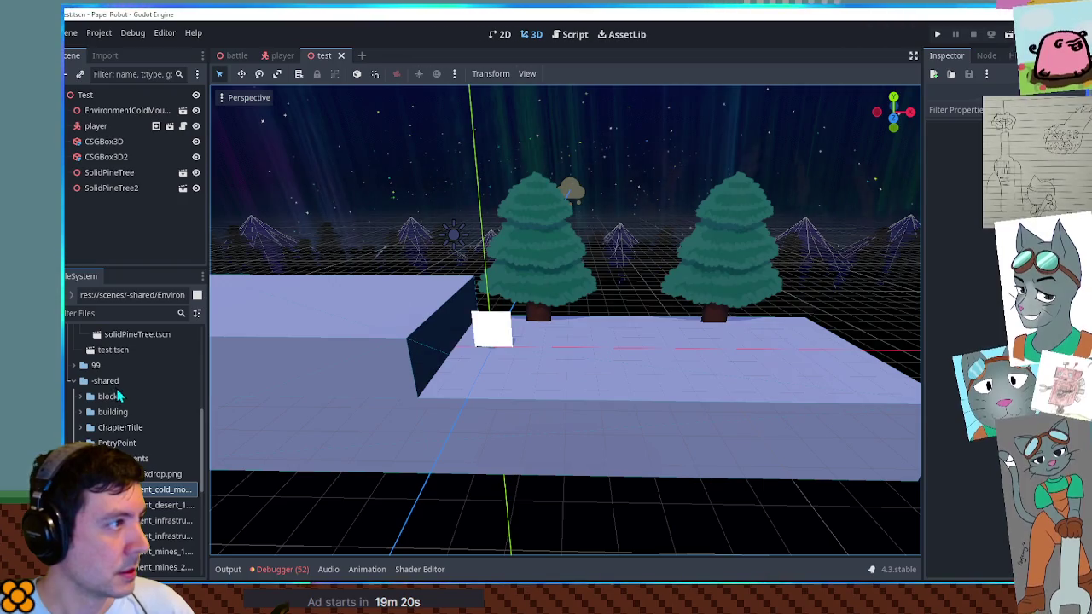
{"action": "scroll", "coordinate": [523, 325], "scroll_direction": "up", "scroll_amount": 3}
{"action": "mouse_move", "coordinate": [523, 325]}
{"action": "left_mouse_down"}
{"action": "mouse_move", "coordinate": [346, 331]}
{"action": "mouse_move", "coordinate": [267, 306]}
{"action": "mouse_move", "coordinate": [421, 297]}
{"action": "left_mouse_up"}
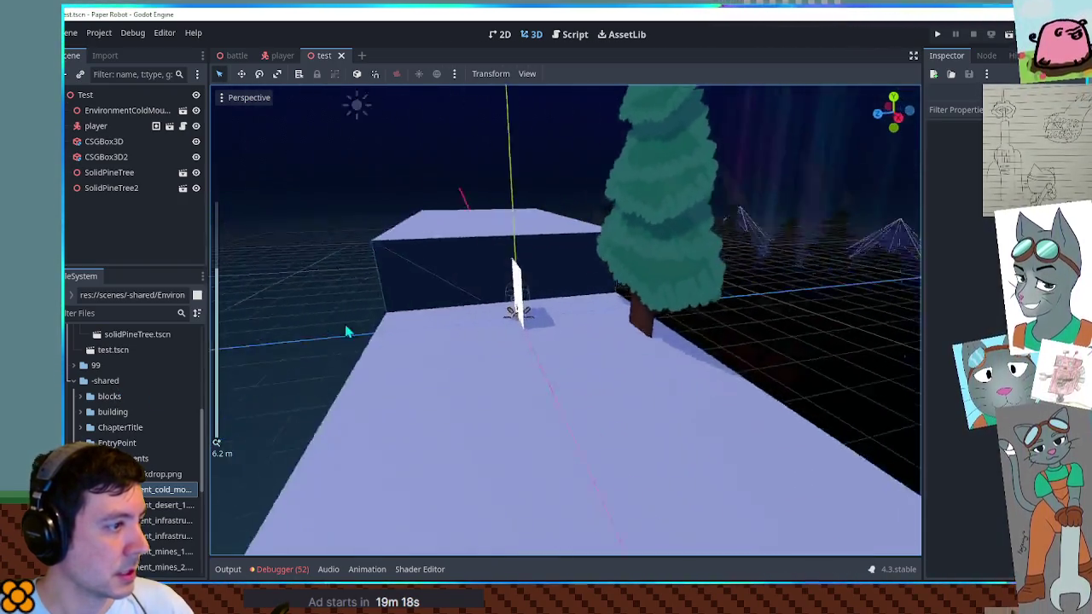
{"action": "left_click", "coordinate": [129, 125]}
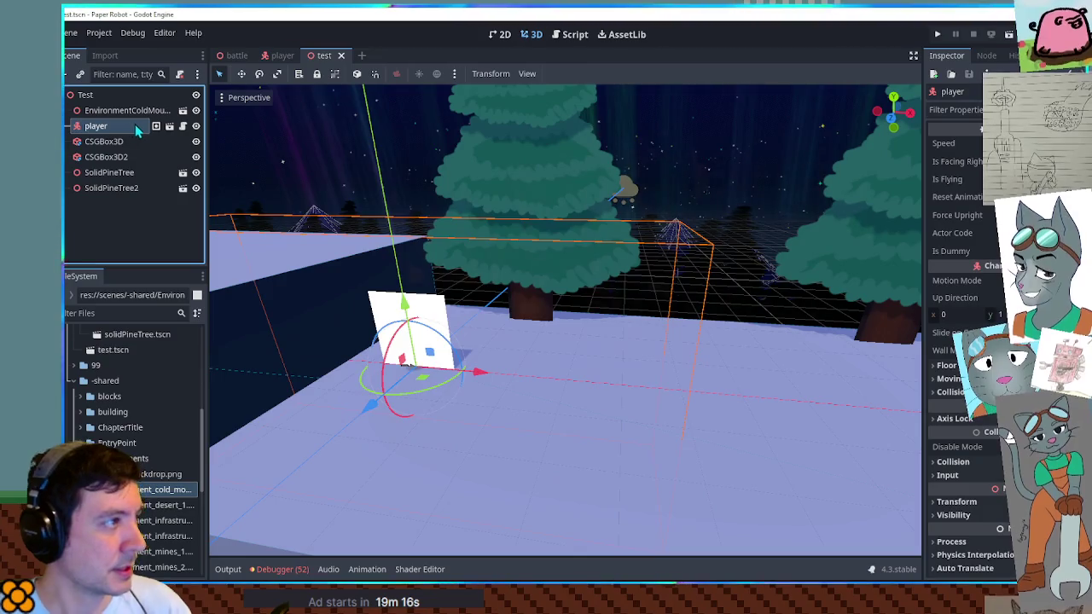
{"action": "key", "text": "F6"}
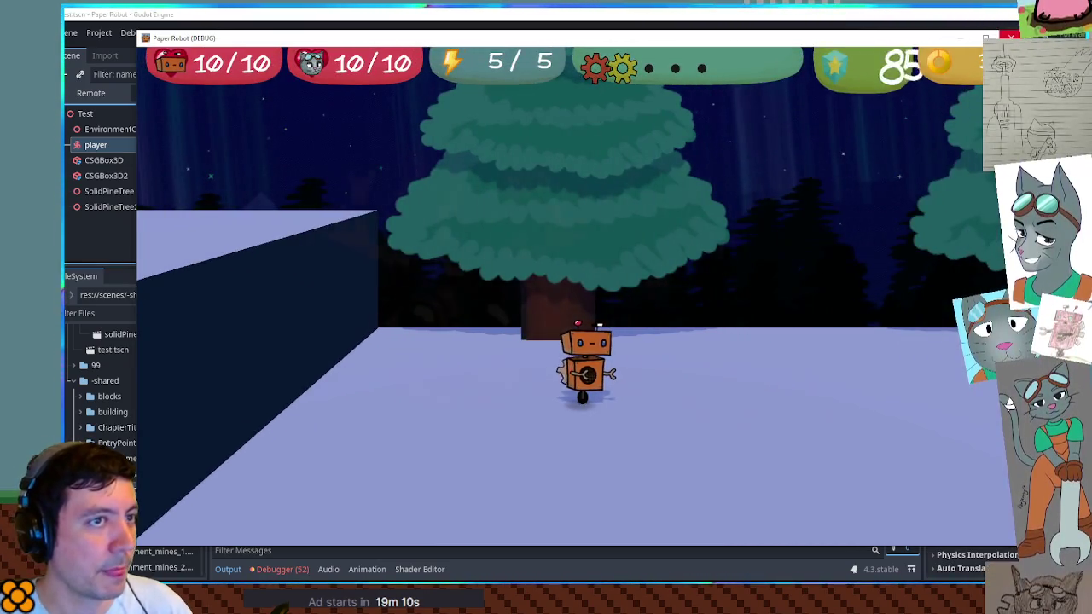
{"action": "key", "text": "F8"}
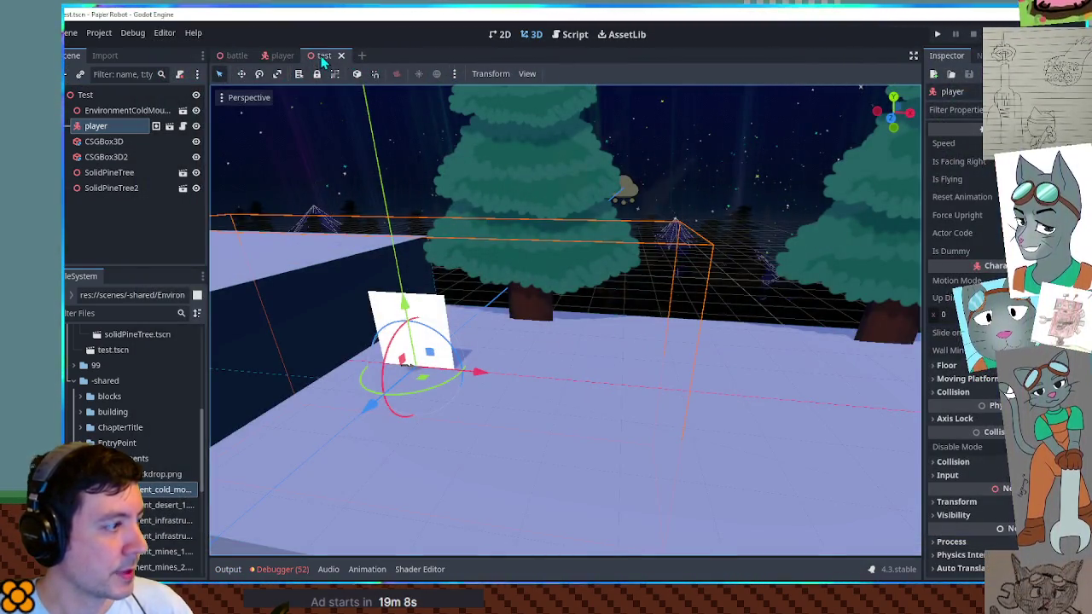
Step: Reopen the test scene and start adding a child node under Test
{"action": "left_click", "coordinate": [282, 56]}
{"action": "double_click", "coordinate": [126, 350]}
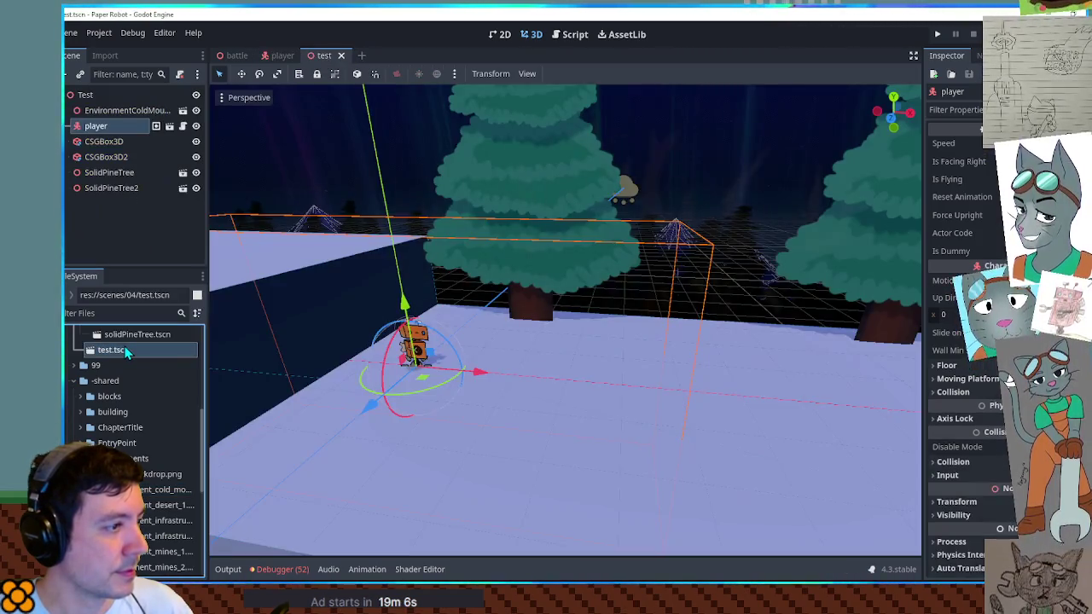
{"action": "left_click", "coordinate": [101, 96]}
{"action": "key", "text": "ctrl+a"}
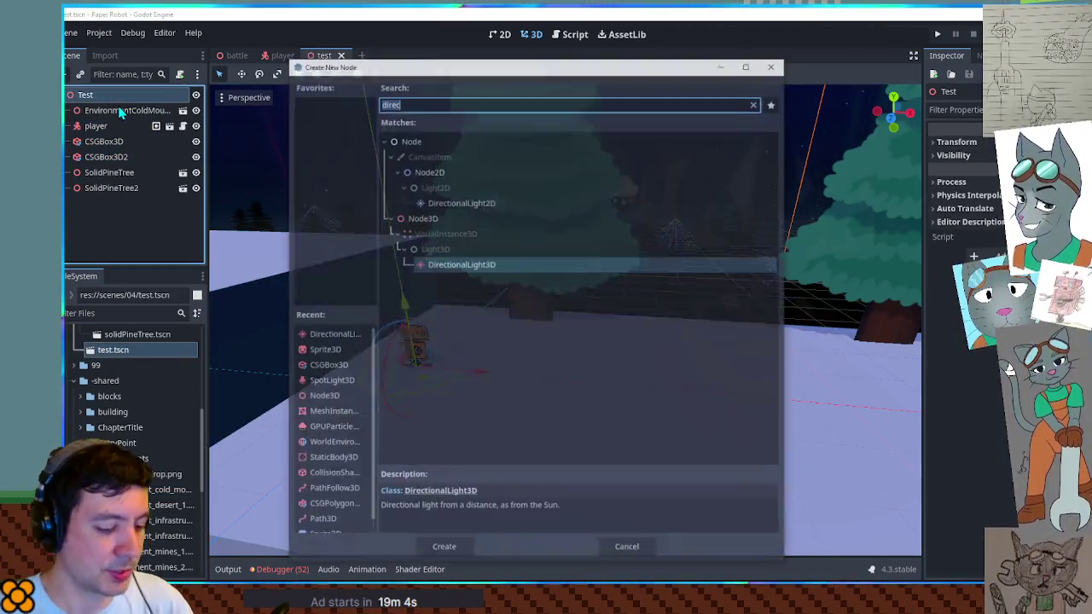
Step: Add a MeshInstance3D under Test, slide it along the X axis, then delete it
{"action": "type", "text": "mesh"}
{"action": "key", "text": "Return"}
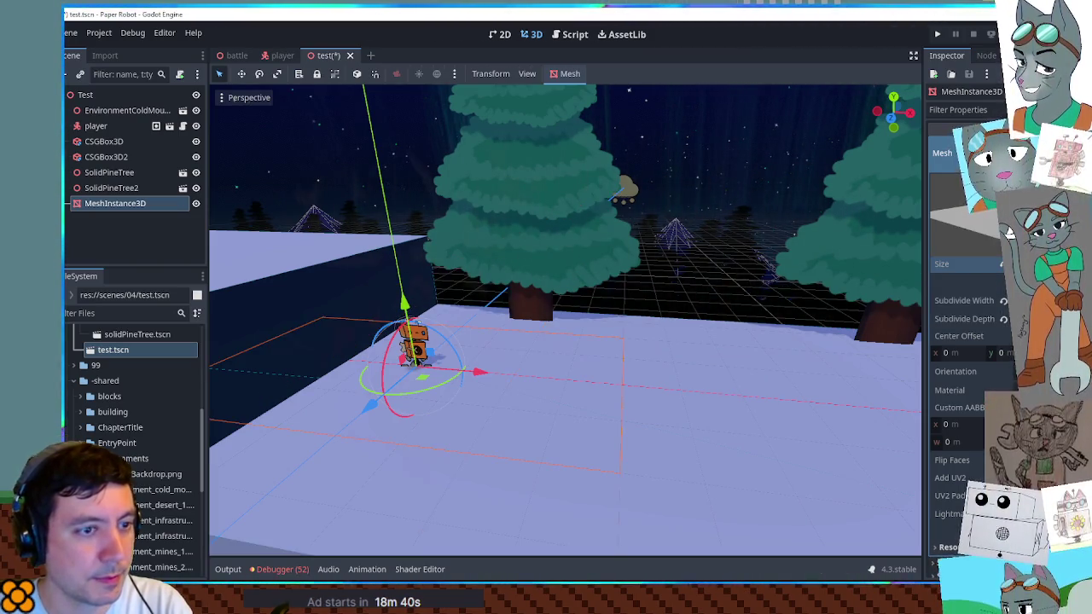
{"action": "scroll", "coordinate": [706, 333], "scroll_direction": "down", "scroll_amount": 5}
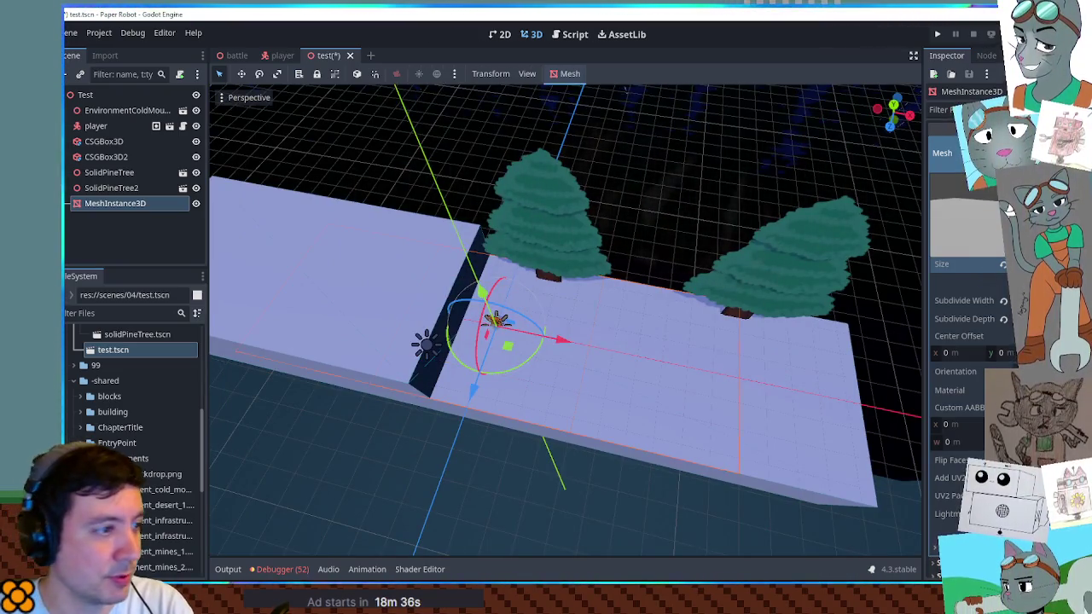
{"action": "mouse_move", "coordinate": [578, 338]}
{"action": "left_mouse_down"}
{"action": "mouse_move", "coordinate": [698, 361]}
{"action": "mouse_move", "coordinate": [681, 354]}
{"action": "mouse_move", "coordinate": [684, 364]}
{"action": "mouse_move", "coordinate": [685, 269]}
{"action": "mouse_move", "coordinate": [978, 277]}
{"action": "left_mouse_up"}
{"action": "left_click_drag", "start_coordinate": [729, 322], "coordinate": [666, 322]}
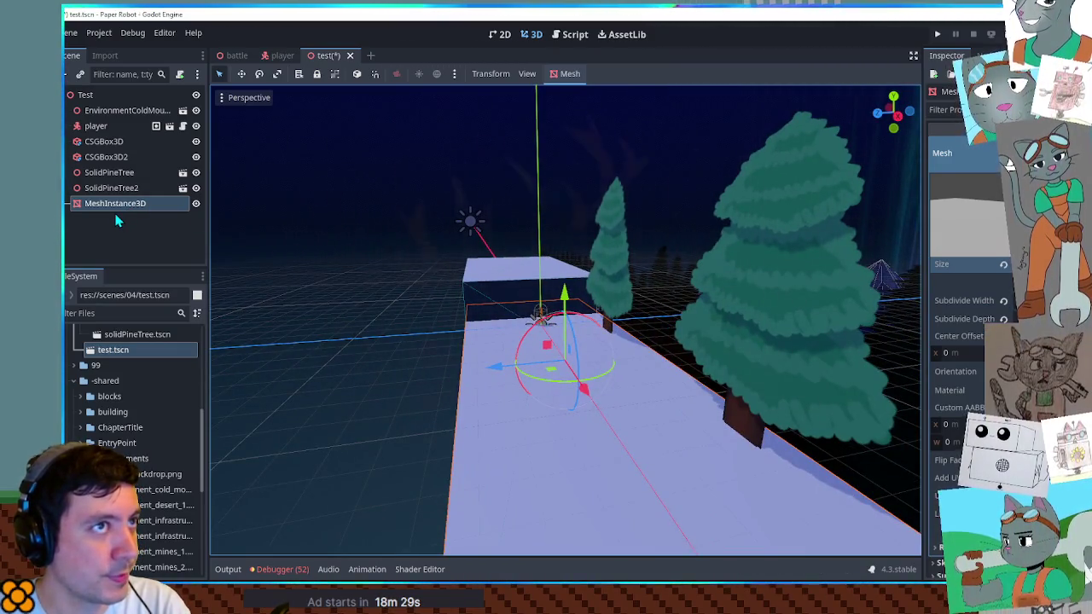
{"action": "key", "text": "Delete"}
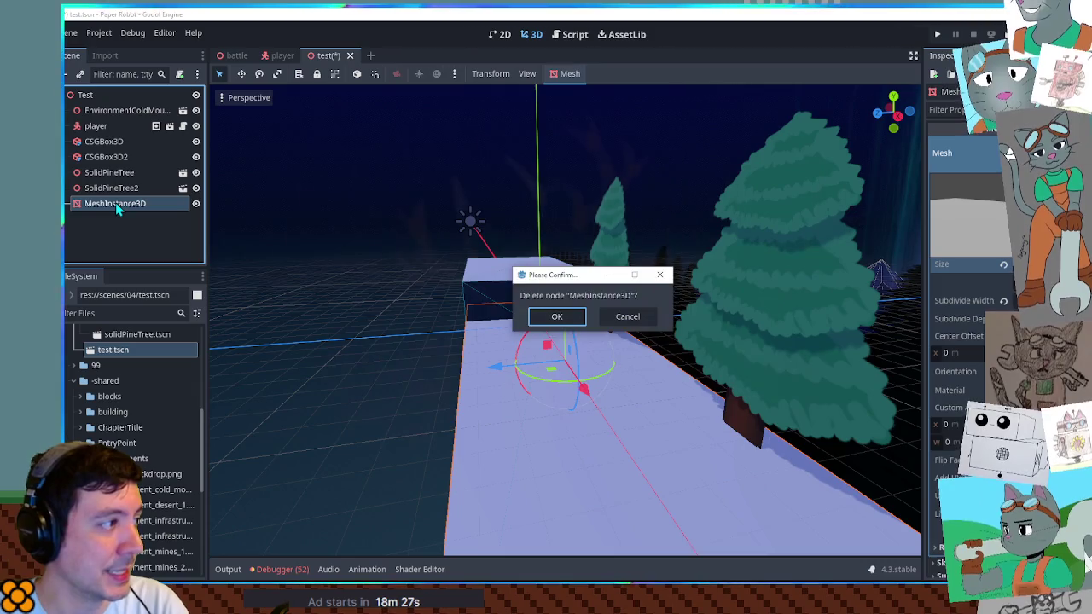
Step: Confirm the MeshInstance3D deletion and add a trial CSGBox3D about 0.85 high and 7 m long
{"action": "key", "text": "Return"}
{"action": "key", "text": "ctrl+a"}
{"action": "type", "text": "csgb"}
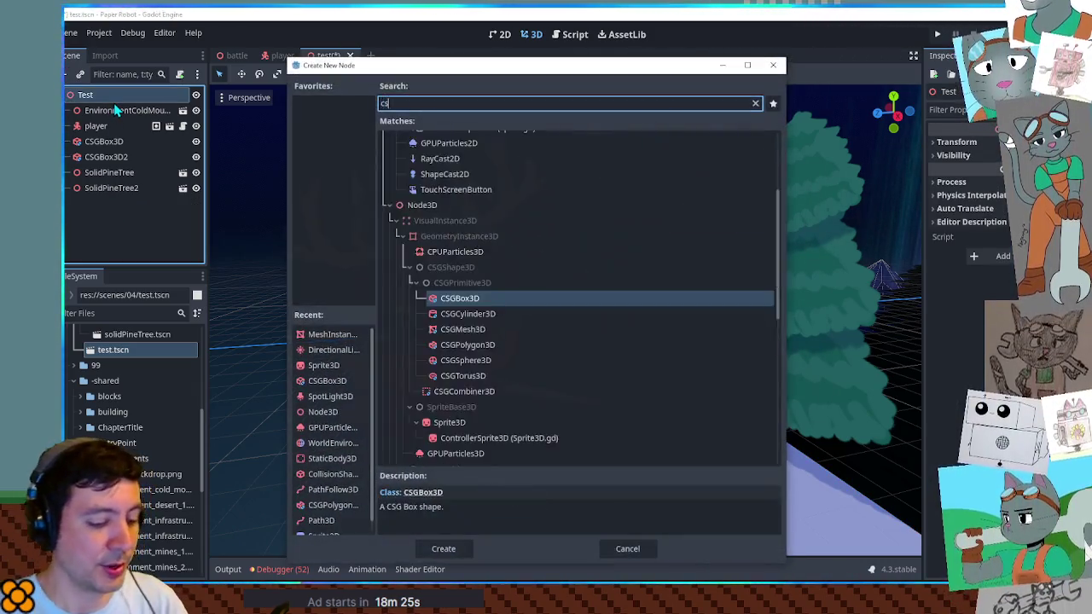
{"action": "key", "text": "Return"}
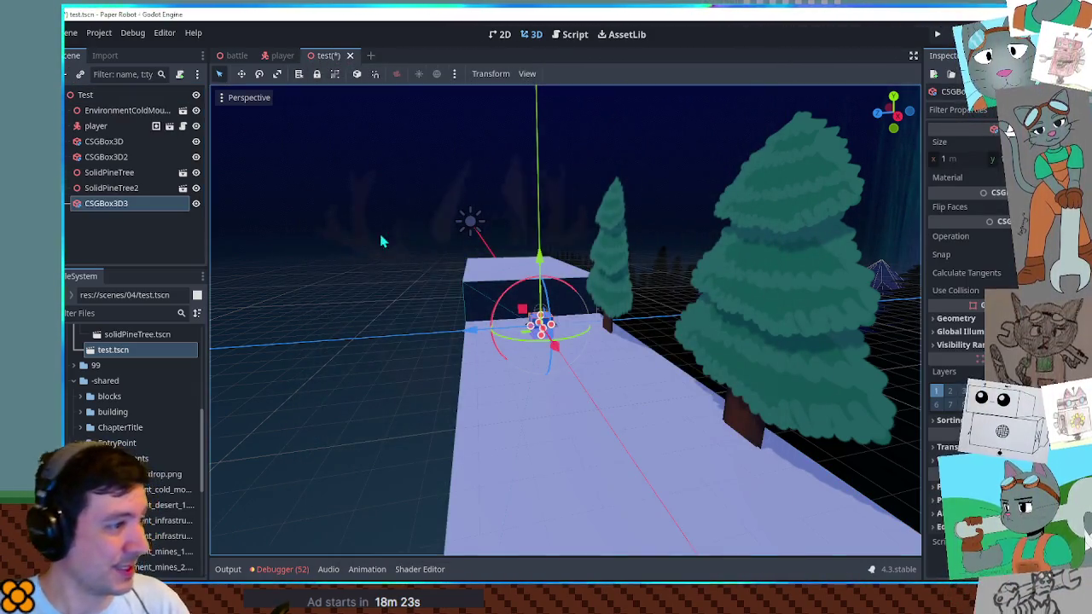
{"action": "scroll", "coordinate": [616, 362], "scroll_direction": "up", "scroll_amount": 3}
{"action": "key", "text": "KP_7"}
{"action": "left_click_drag", "start_coordinate": [616, 362], "coordinate": [616, 290]}
{"action": "mouse_move", "coordinate": [470, 315]}
{"action": "left_mouse_down"}
{"action": "mouse_move", "coordinate": [480, 335]}
{"action": "mouse_move", "coordinate": [470, 322]}
{"action": "left_mouse_up"}
{"action": "key", "text": "f"}
{"action": "left_click_drag", "start_coordinate": [567, 288], "coordinate": [567, 250]}
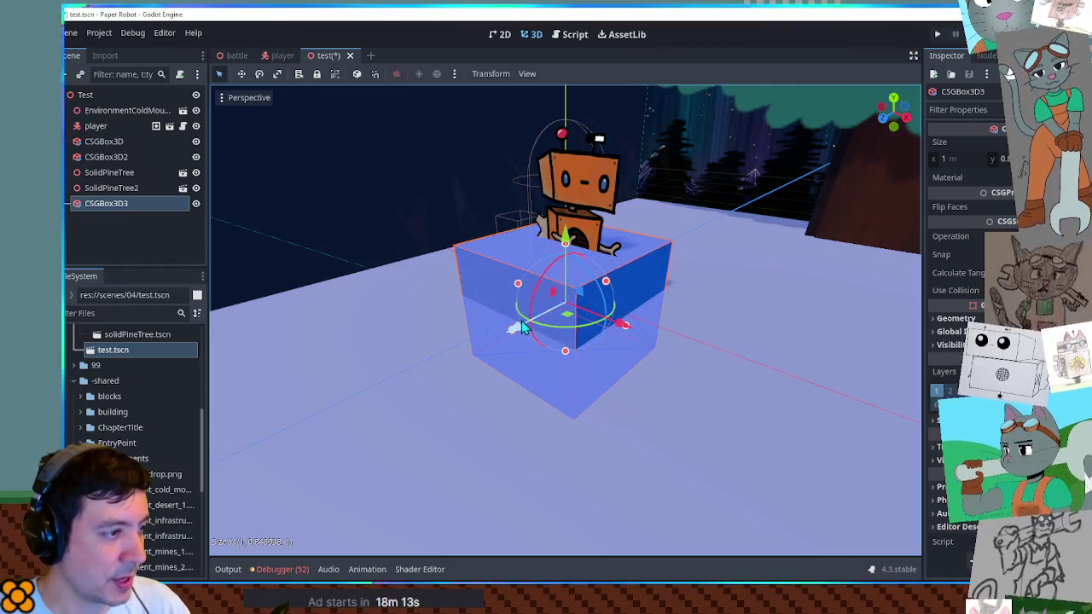
{"action": "scroll", "coordinate": [522, 327], "scroll_direction": "down", "scroll_amount": 5}
{"action": "mouse_move", "coordinate": [546, 328]}
{"action": "left_mouse_down"}
{"action": "mouse_move", "coordinate": [356, 411]}
{"action": "mouse_move", "coordinate": [344, 405]}
{"action": "left_mouse_up"}
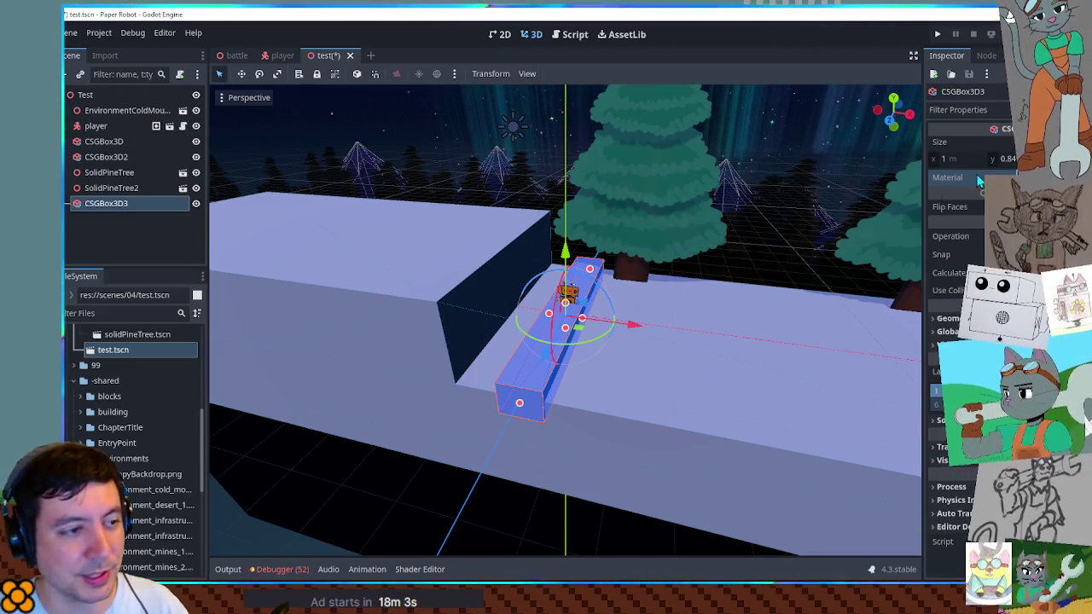
{"action": "mouse_move", "coordinate": [517, 380]}
{"action": "left_mouse_down"}
{"action": "mouse_move", "coordinate": [518, 427]}
{"action": "mouse_move", "coordinate": [517, 398]}
{"action": "left_mouse_up"}
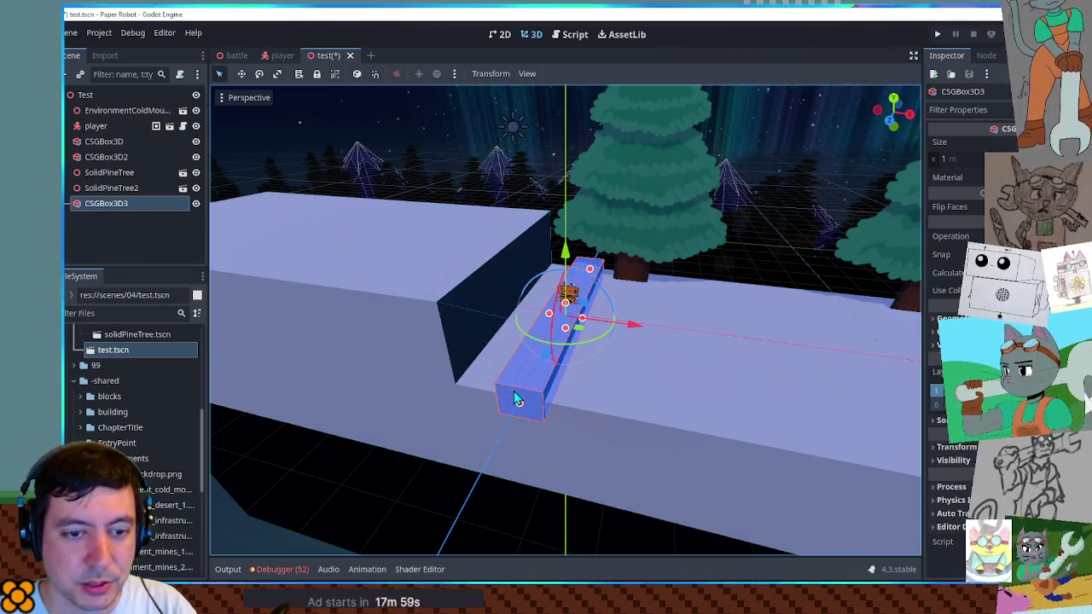
Step: Delete the trial box, then run the scene and walk the robot right and left
{"action": "key", "text": "Delete"}
{"action": "key", "text": "Return"}
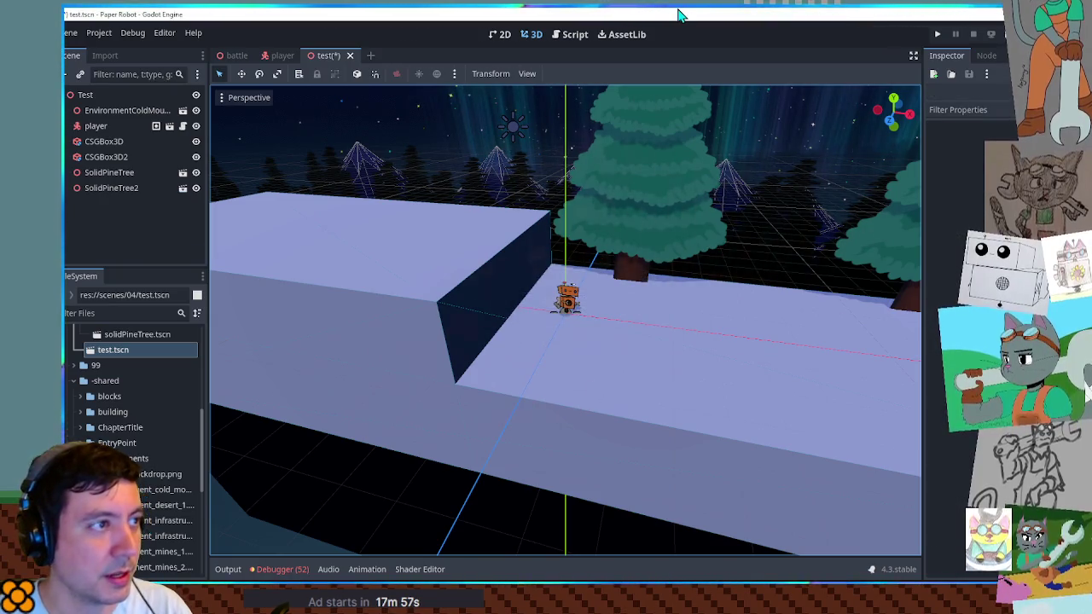
{"action": "key", "text": "F6"}
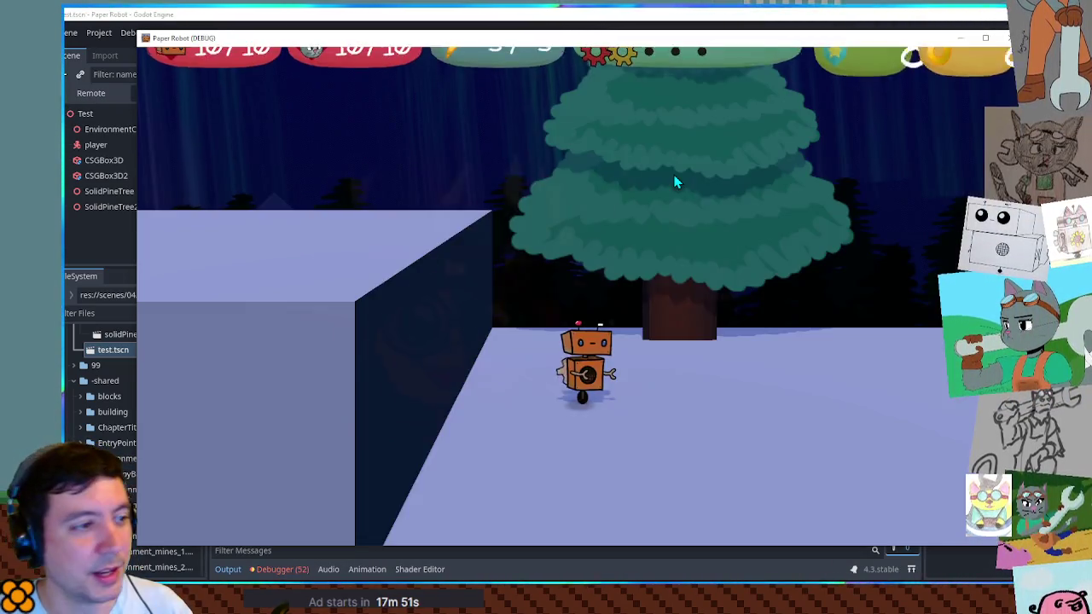
{"action": "key", "text": "Right"}
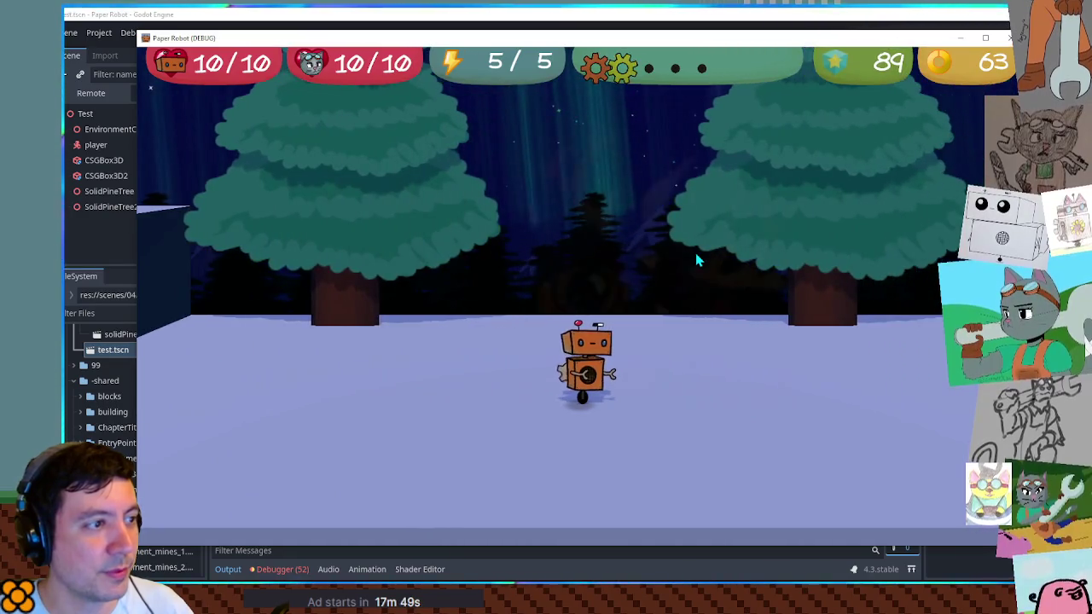
{"action": "key", "text": "Right"}
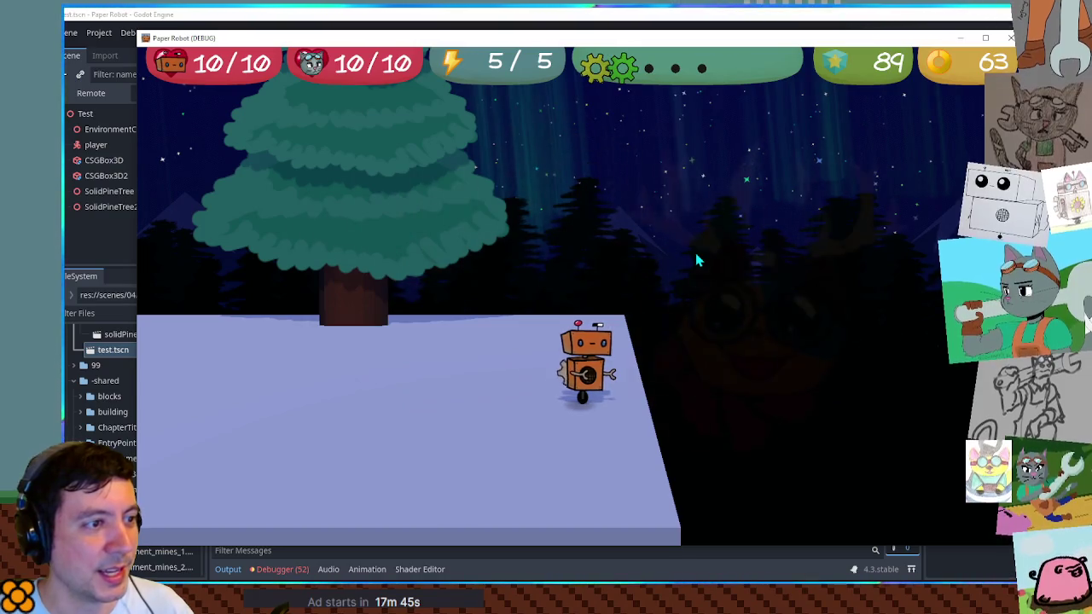
{"action": "key", "text": "Left"}
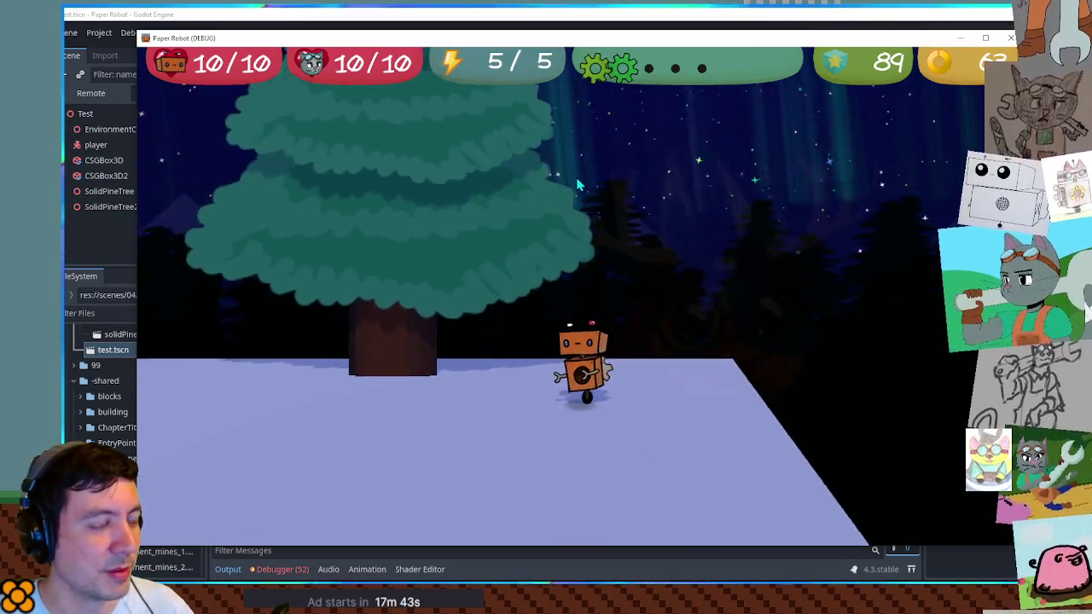
{"action": "key", "text": "Left"}
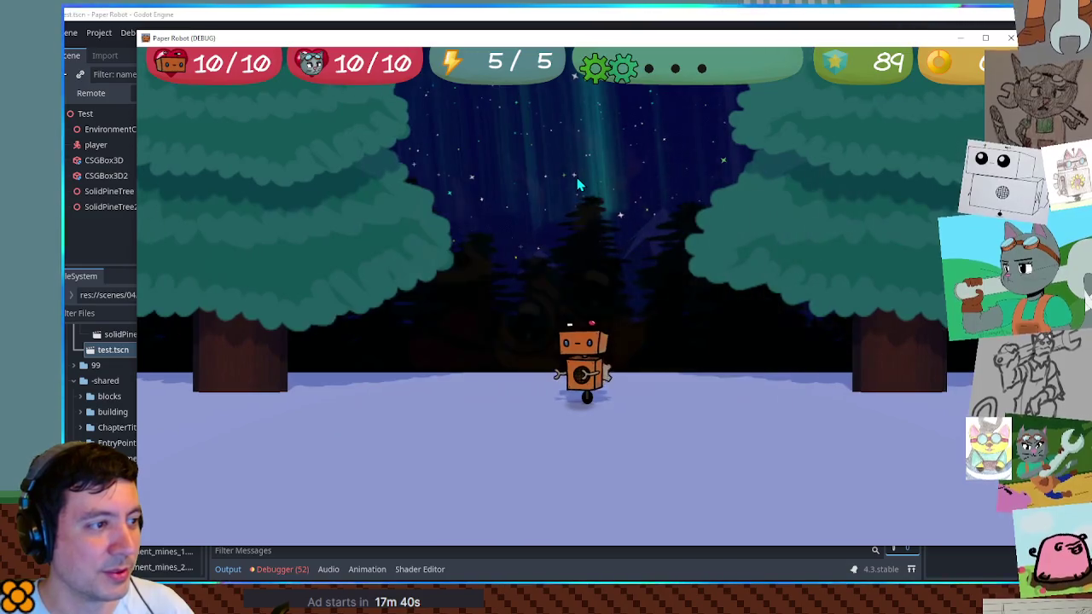
{"action": "left_click", "coordinate": [861, 14]}
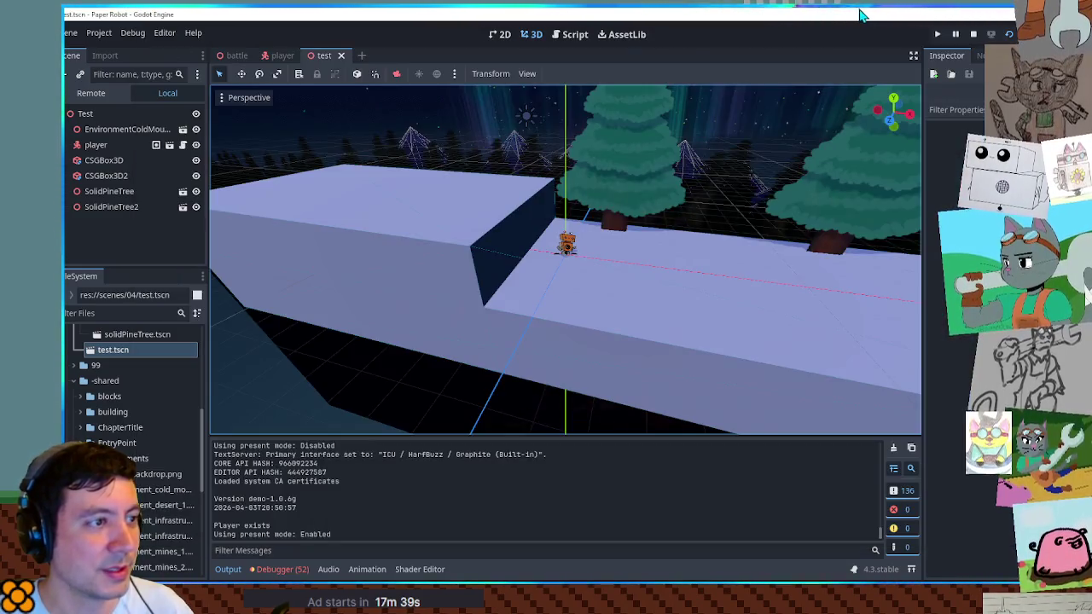
Step: Hide SolidPineTree and SolidPineTree2, then walk the robot in the running game to test the camera
{"action": "left_click", "coordinate": [195, 207]}
{"action": "left_click", "coordinate": [195, 191]}
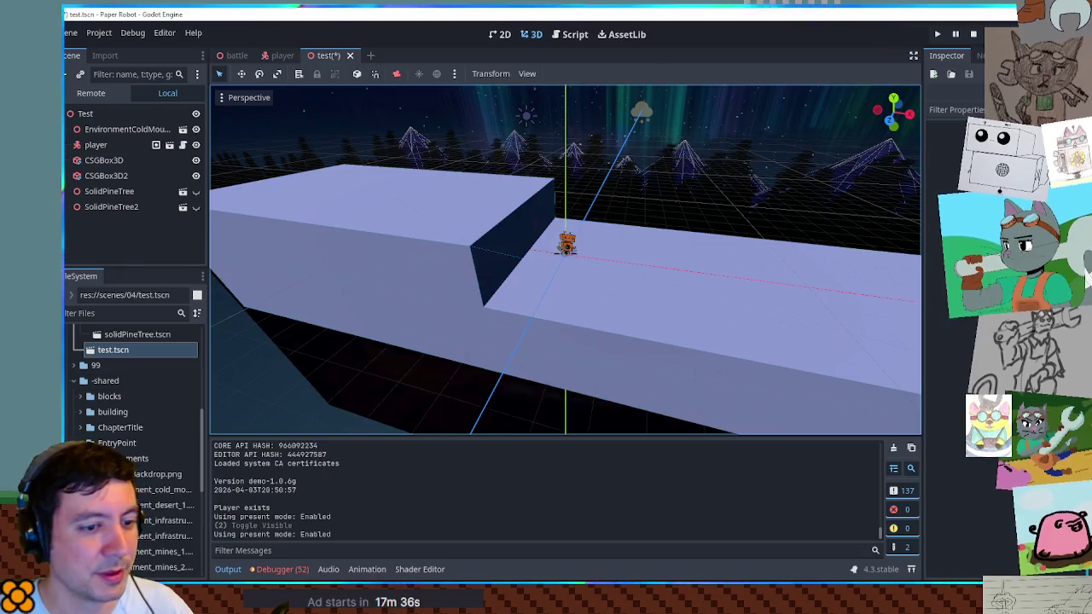
{"action": "key", "text": "alt+Tab"}
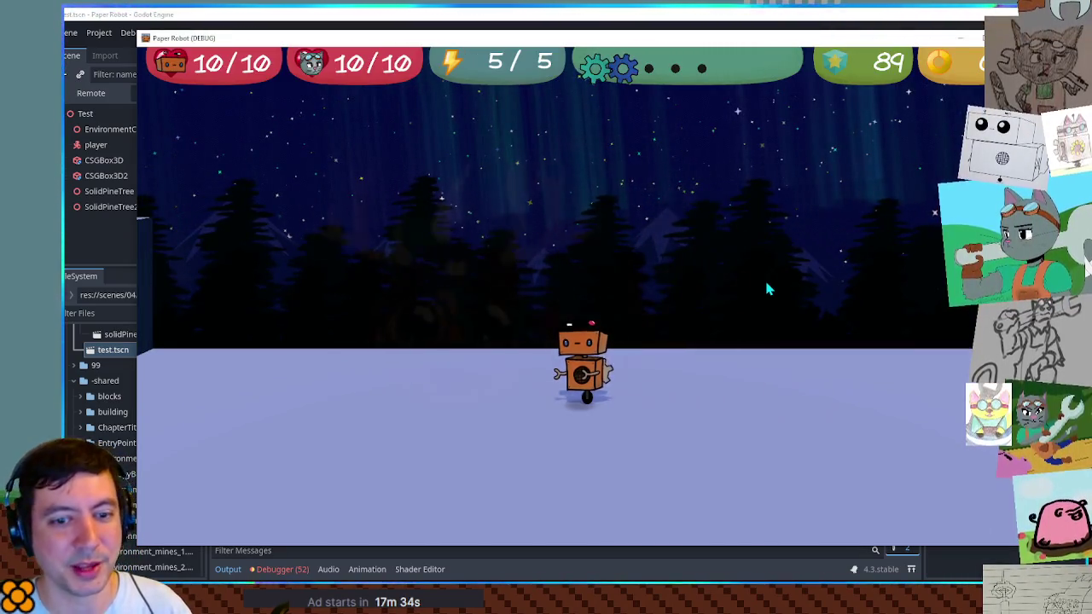
{"action": "key", "text": "a"}
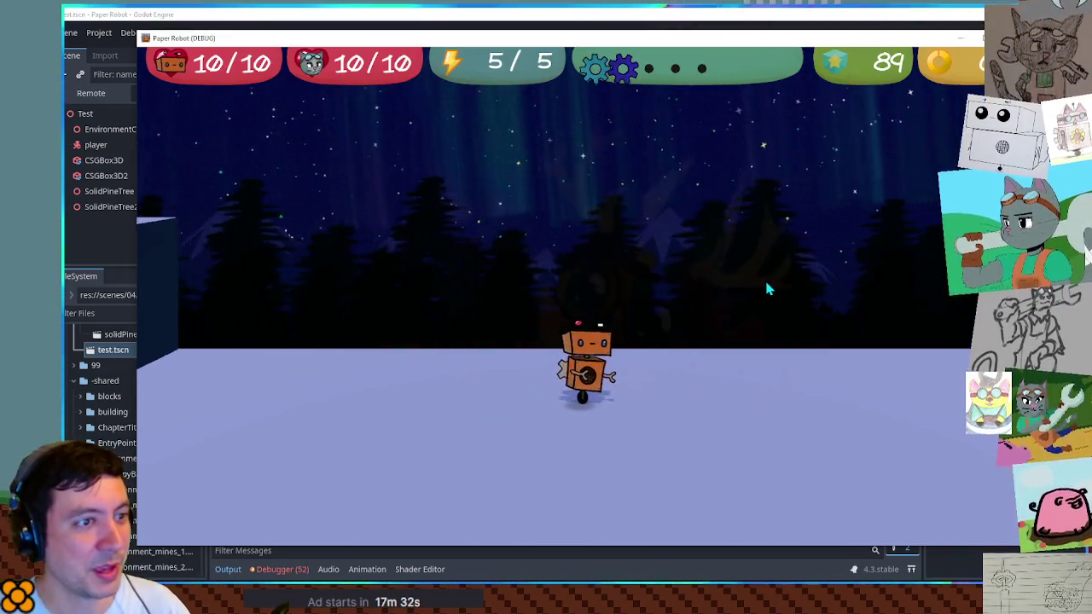
{"action": "key", "text": "a"}
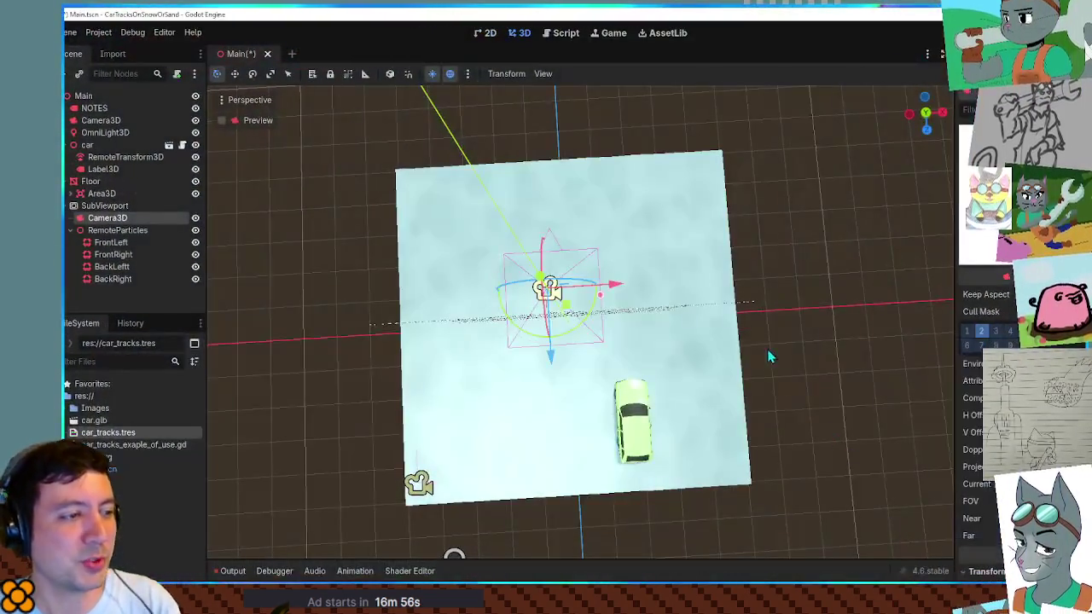
Step: Run the car tracks project once, stop it and save the scene
{"action": "key", "text": "F5"}
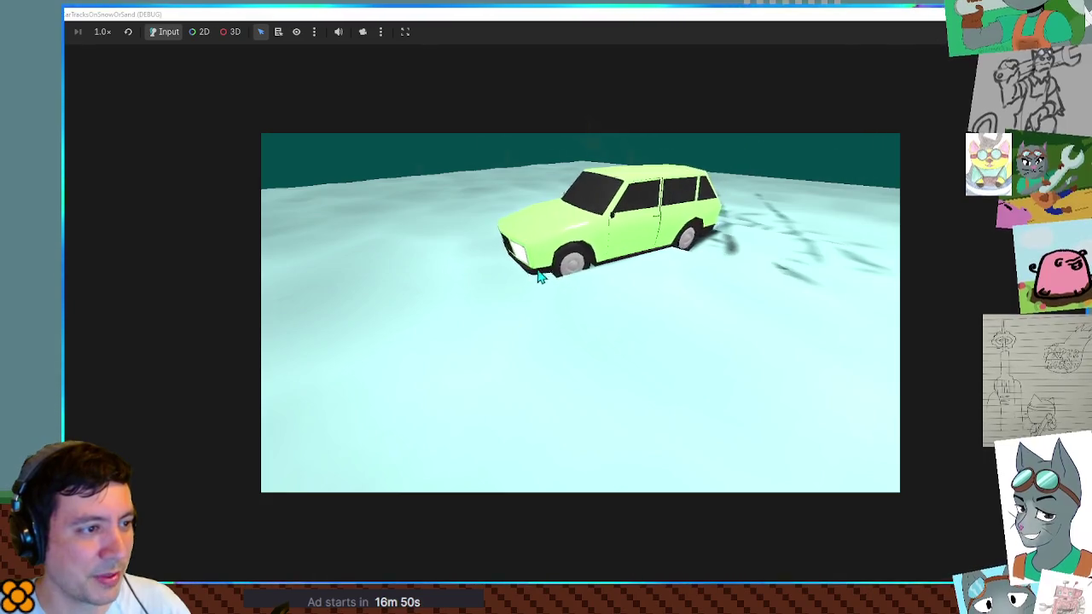
{"action": "key", "text": "F8"}
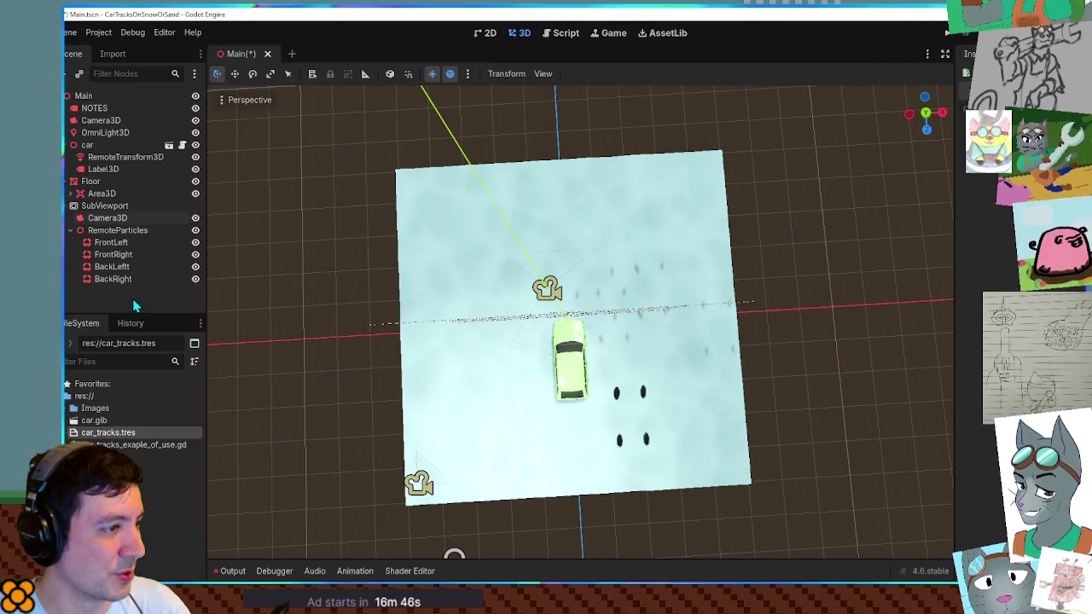
{"action": "key", "text": "ctrl+s"}
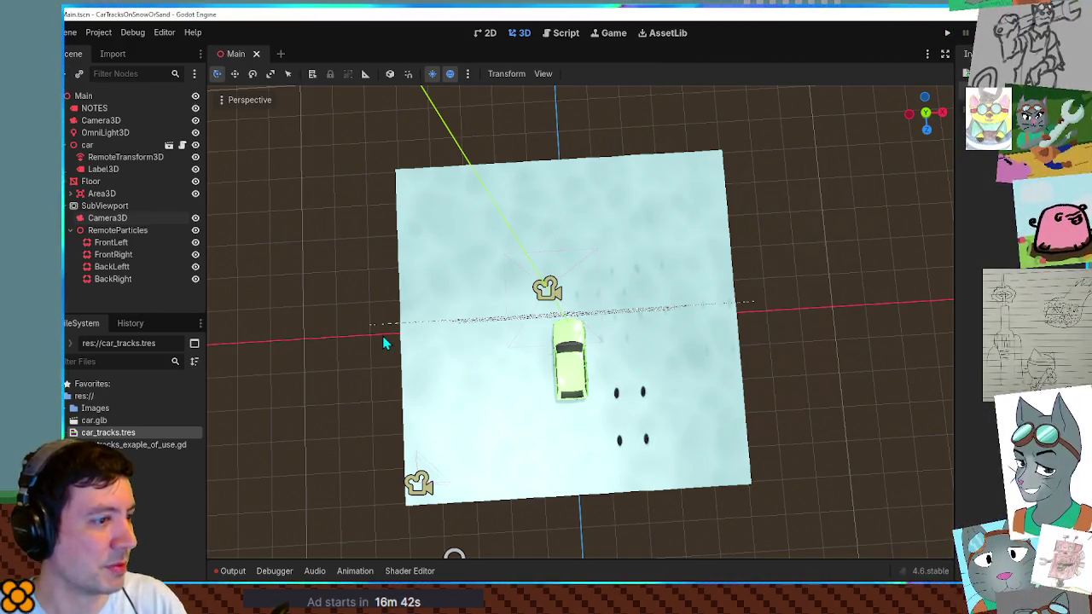
Step: Run the project again, drive the car in circles to carve snow tracks, then stop
{"action": "key", "text": "F5"}
{"action": "key", "text": "Up"}
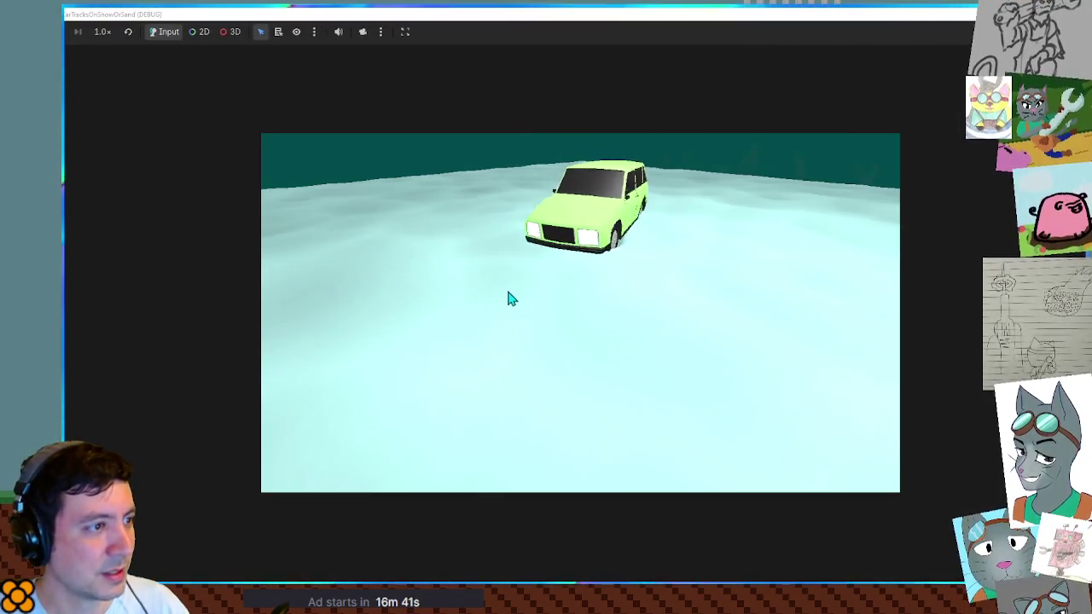
{"action": "key", "text": "Left"}
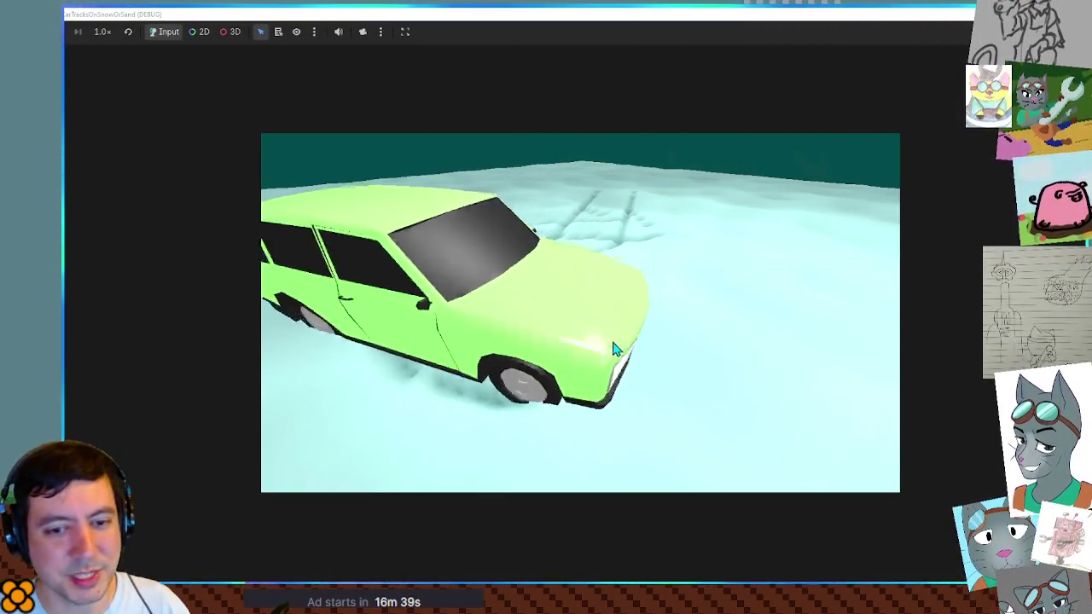
{"action": "key", "text": "Right"}
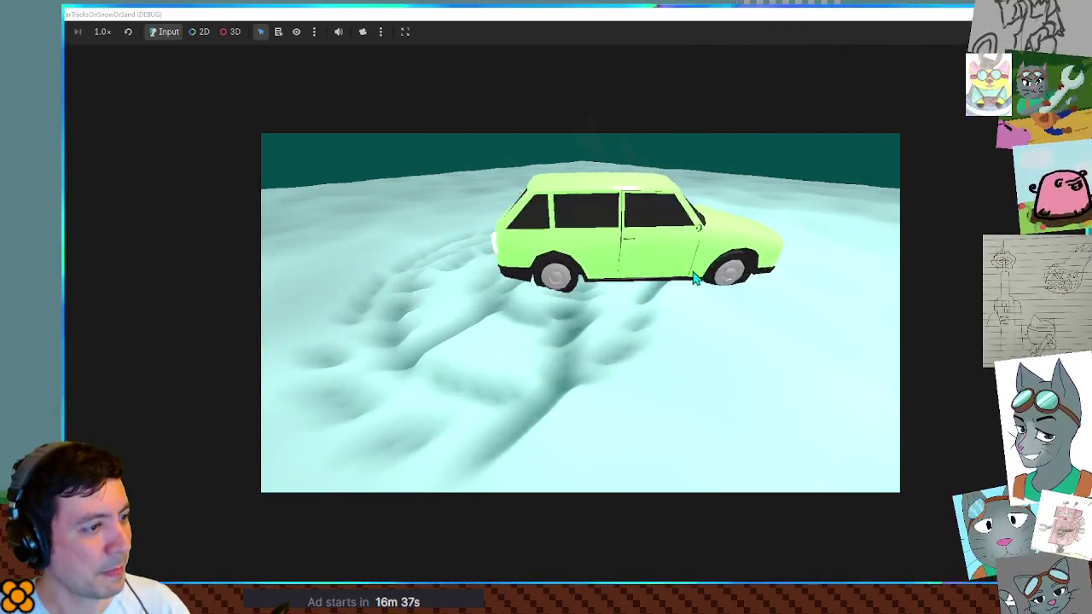
{"action": "key", "text": "Right"}
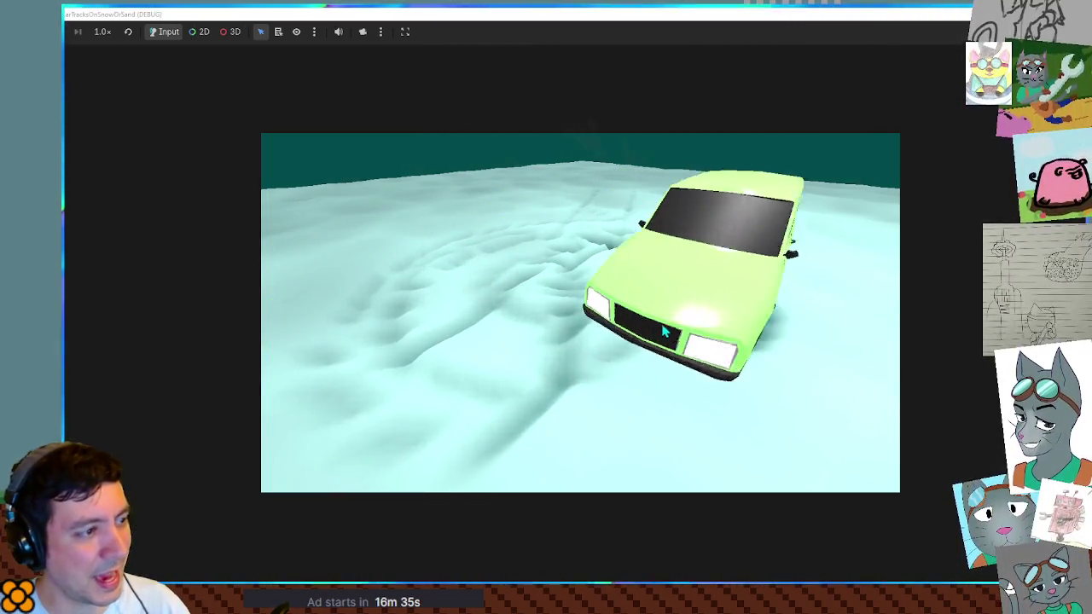
{"action": "key", "text": "Right"}
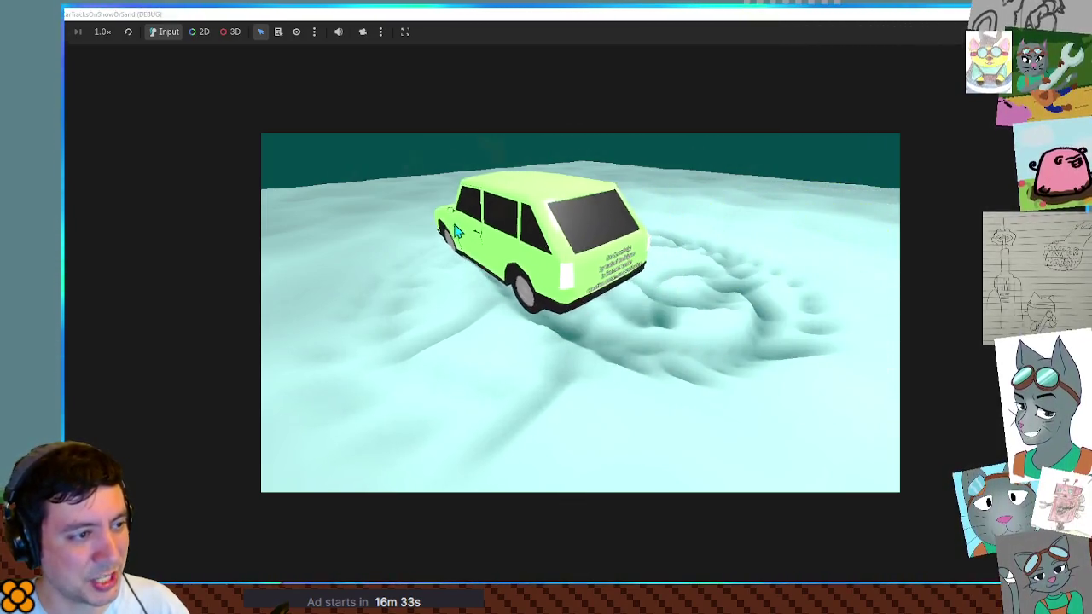
{"action": "key", "text": "Up"}
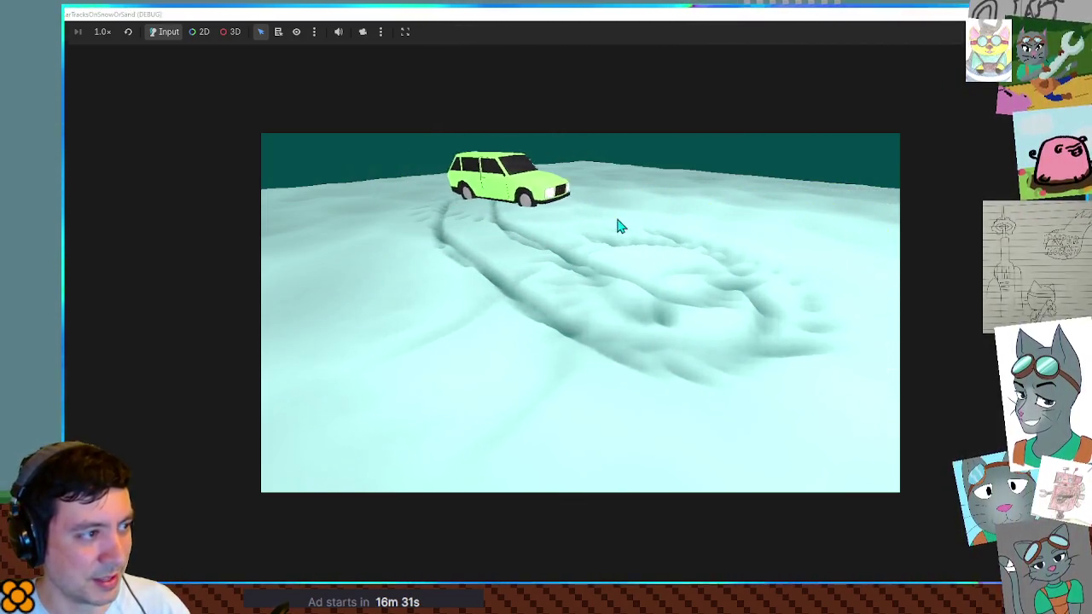
{"action": "key", "text": "Right"}
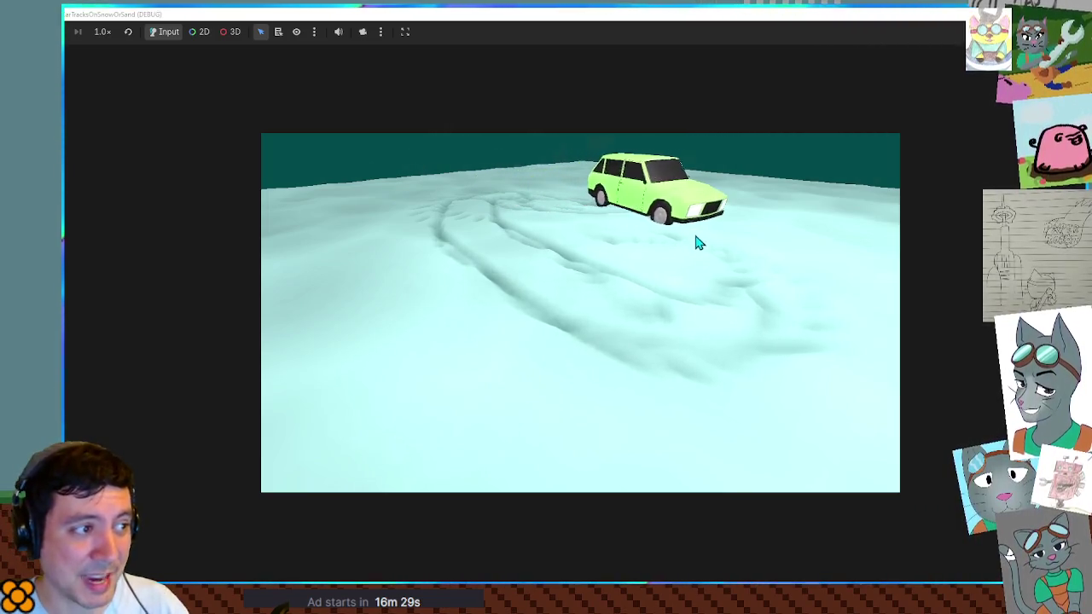
{"action": "key", "text": "Left"}
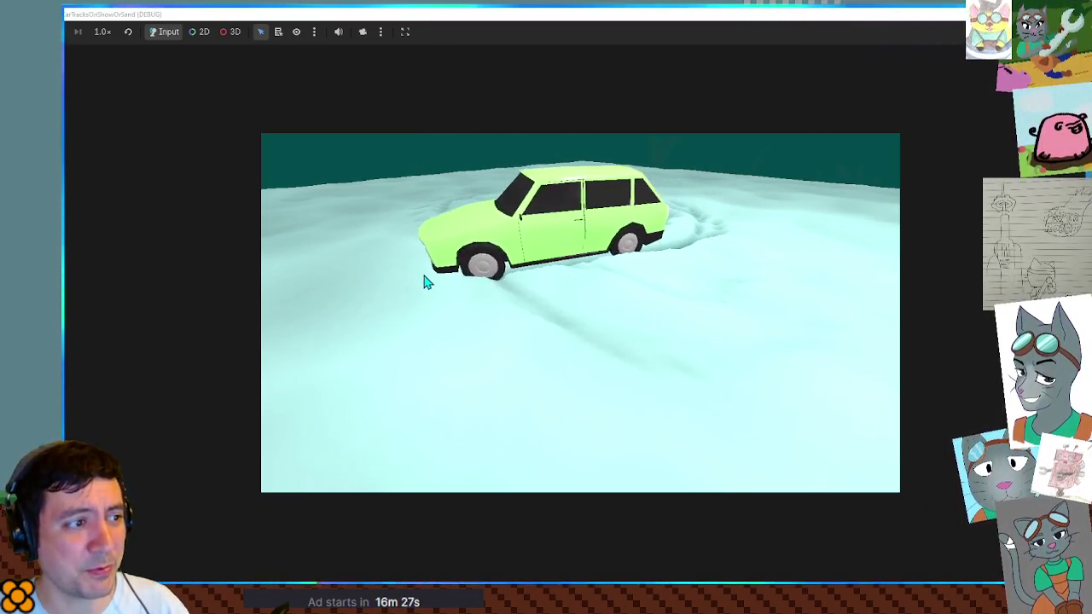
{"action": "key", "text": "Left"}
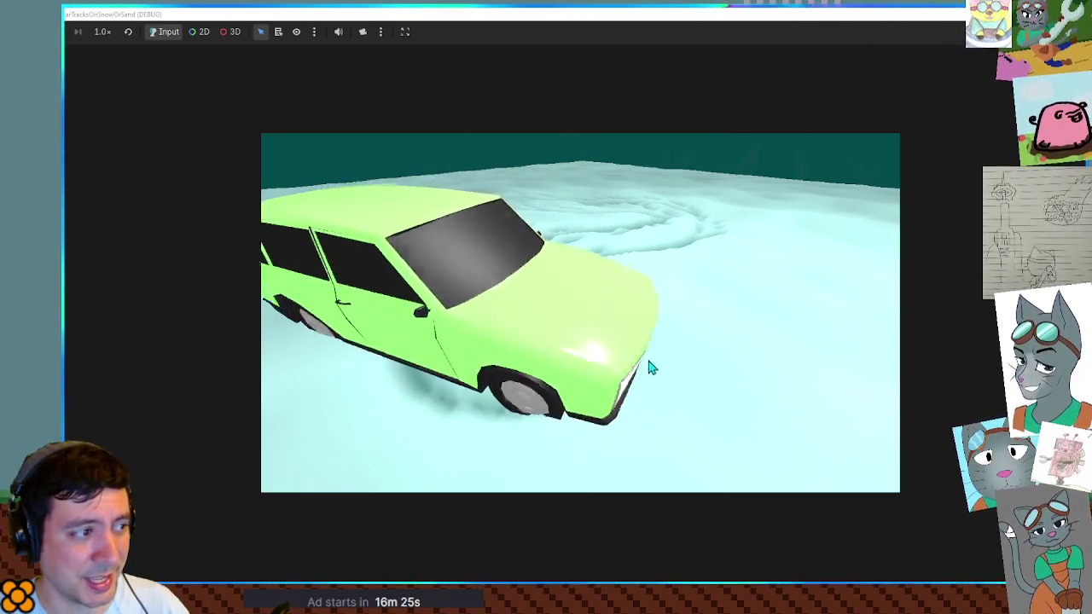
{"action": "key", "text": "Left"}
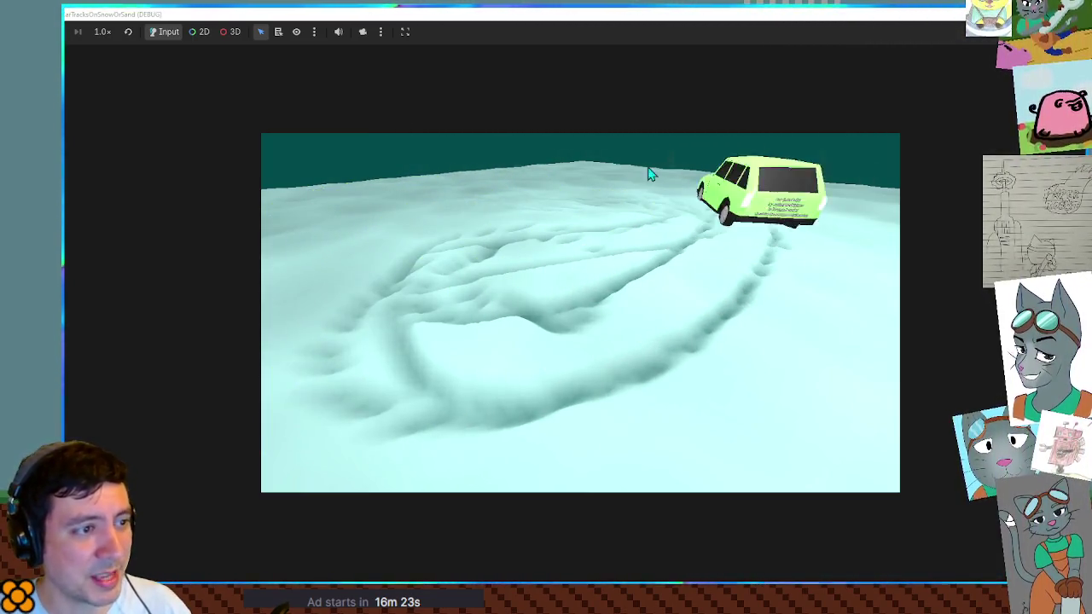
{"action": "key", "text": "Left"}
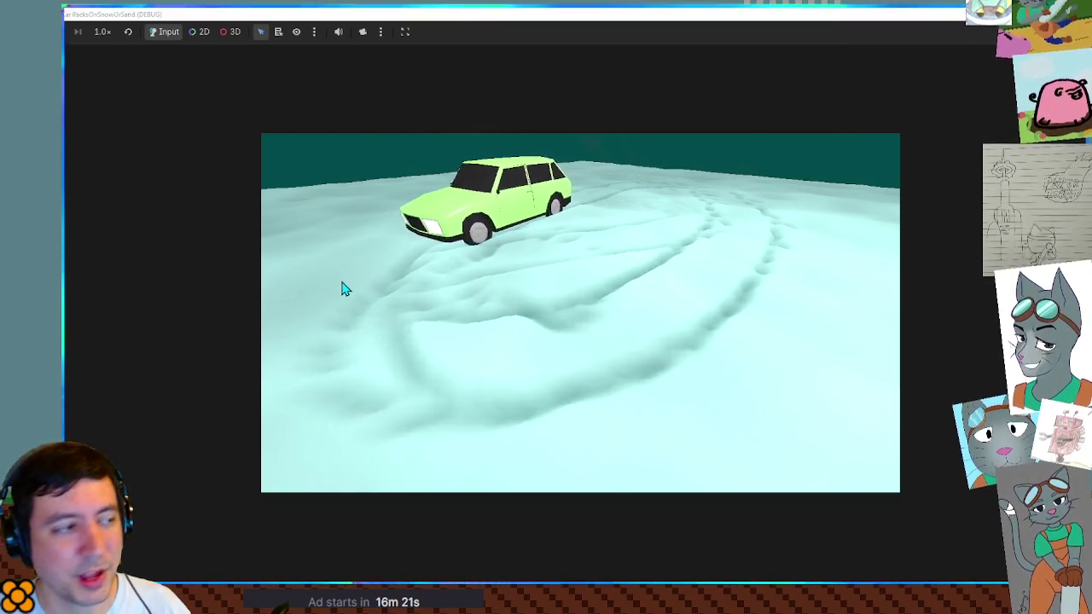
{"action": "key", "text": "Left"}
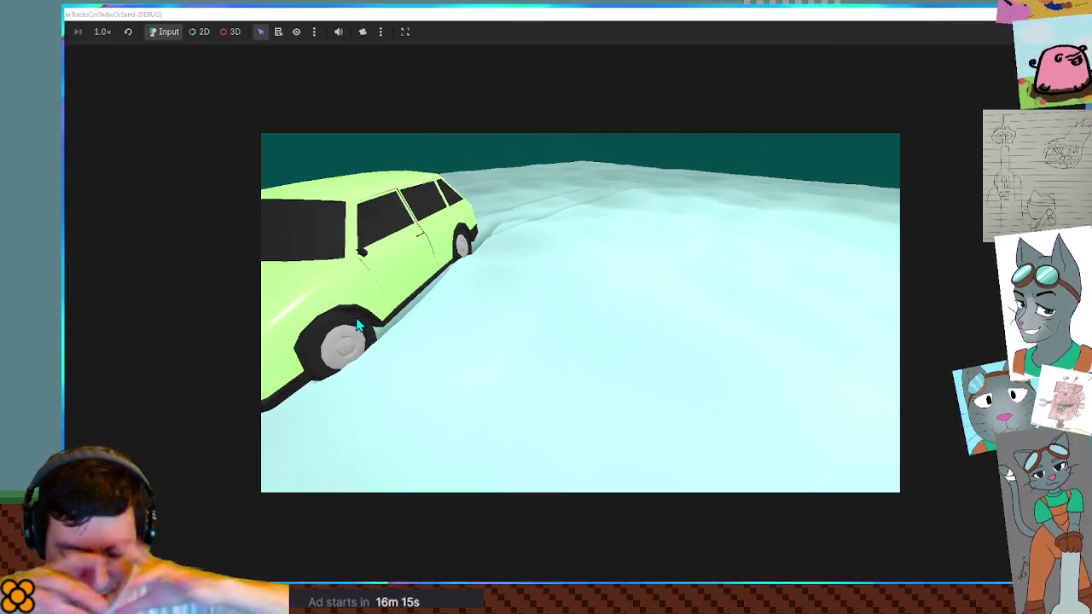
{"action": "key", "text": "Left"}
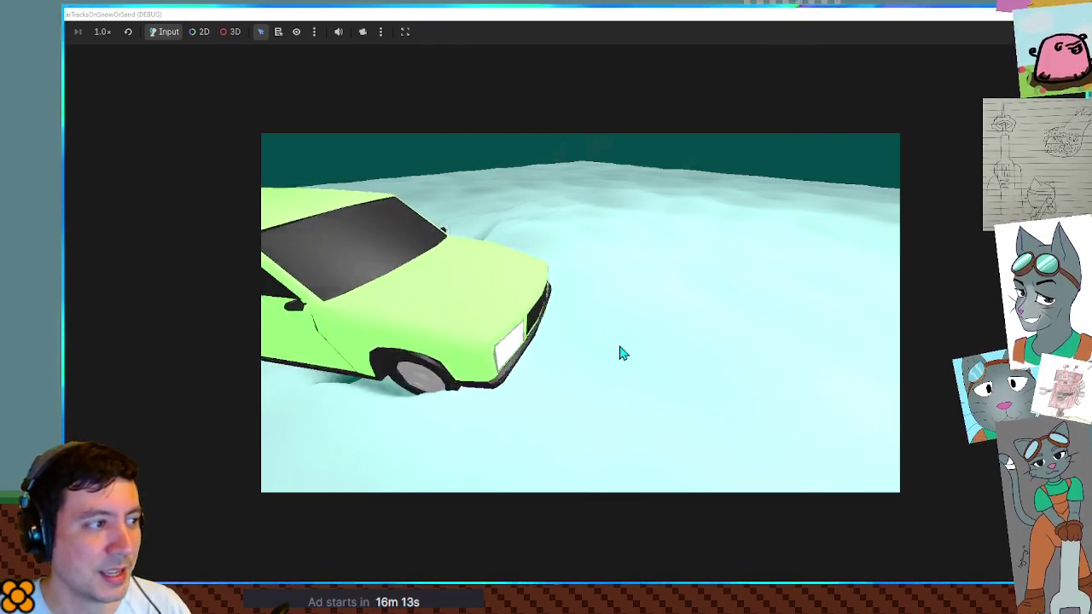
{"action": "key", "text": "Left"}
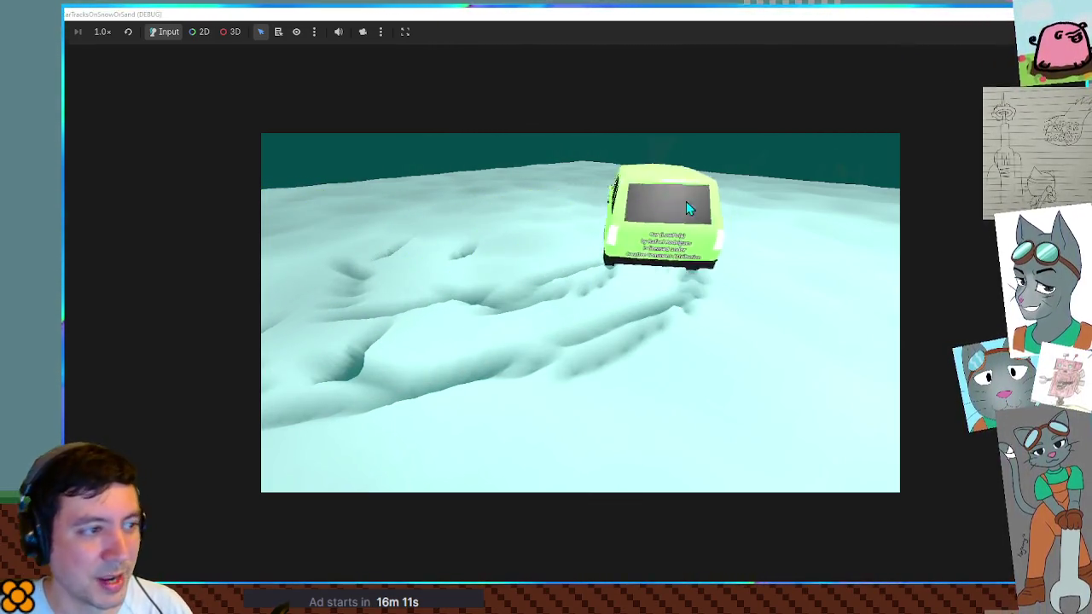
{"action": "key", "text": "Left"}
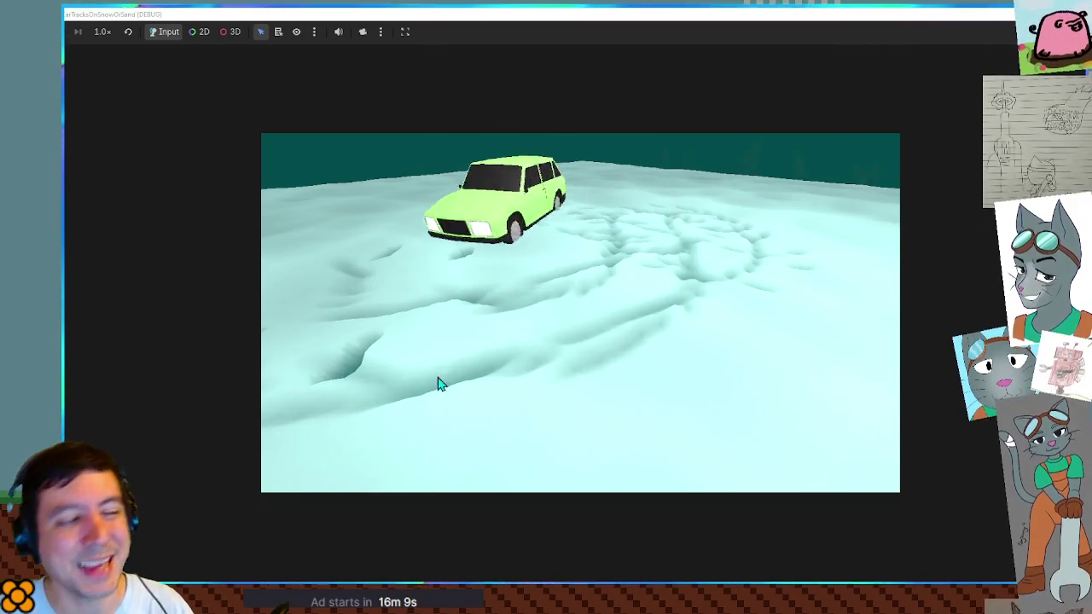
{"action": "key", "text": "Left"}
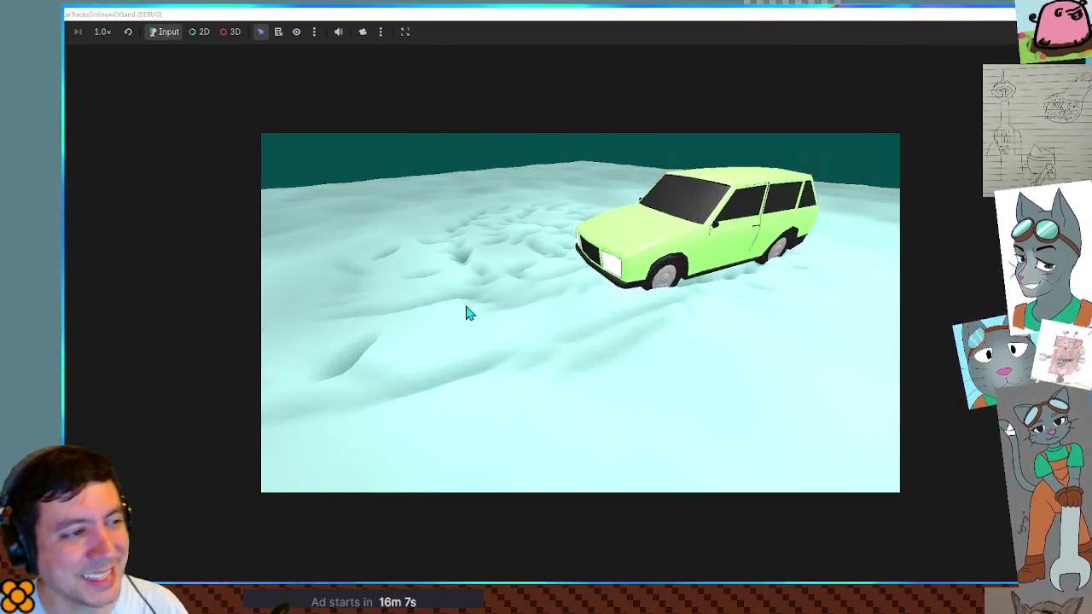
{"action": "key", "text": "Left"}
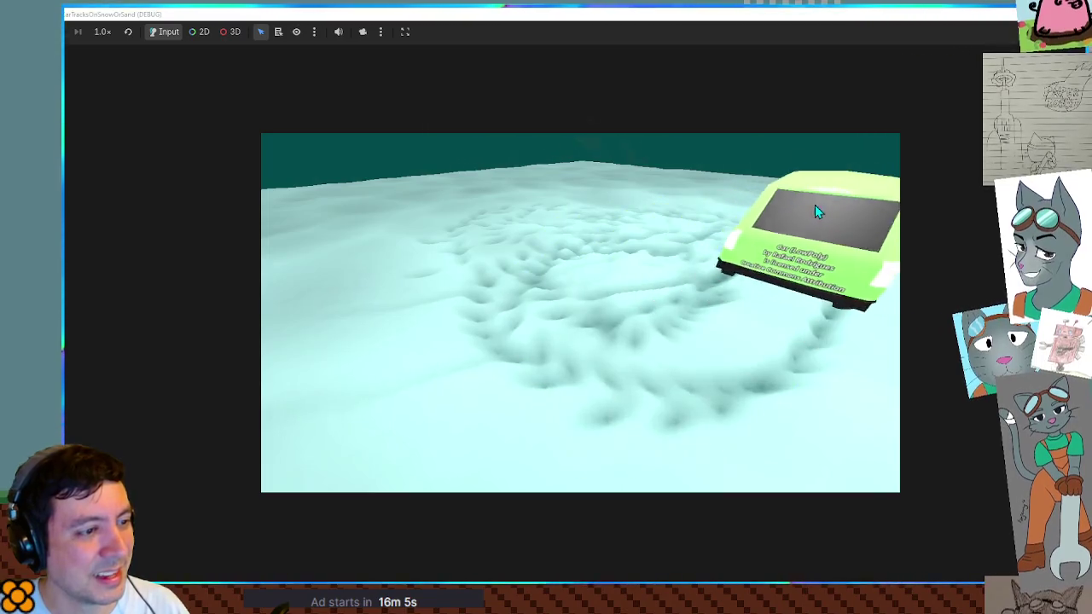
{"action": "key", "text": "Left"}
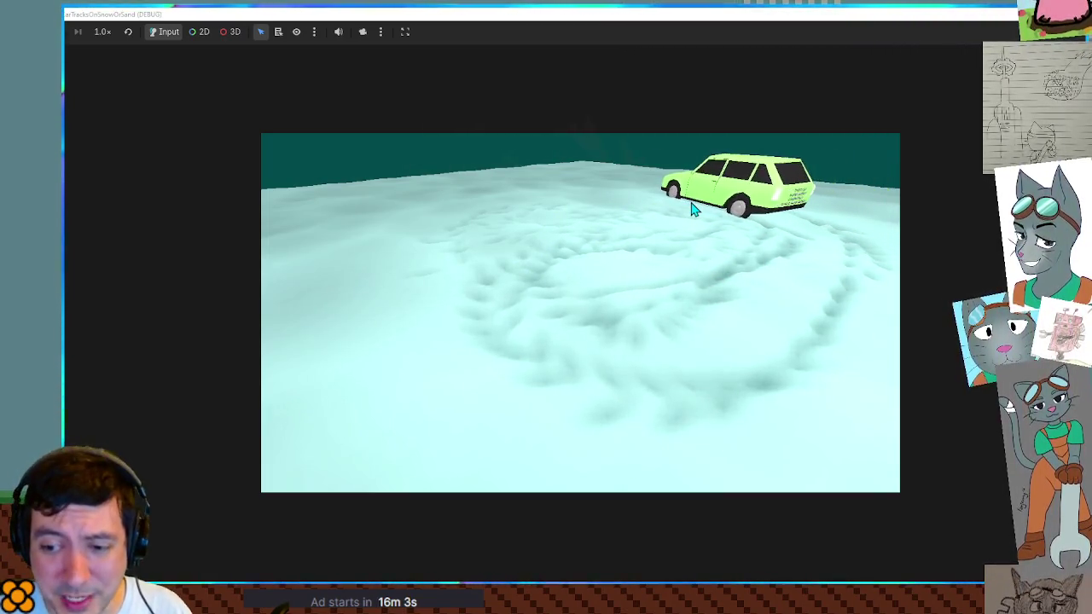
{"action": "key", "text": "Left"}
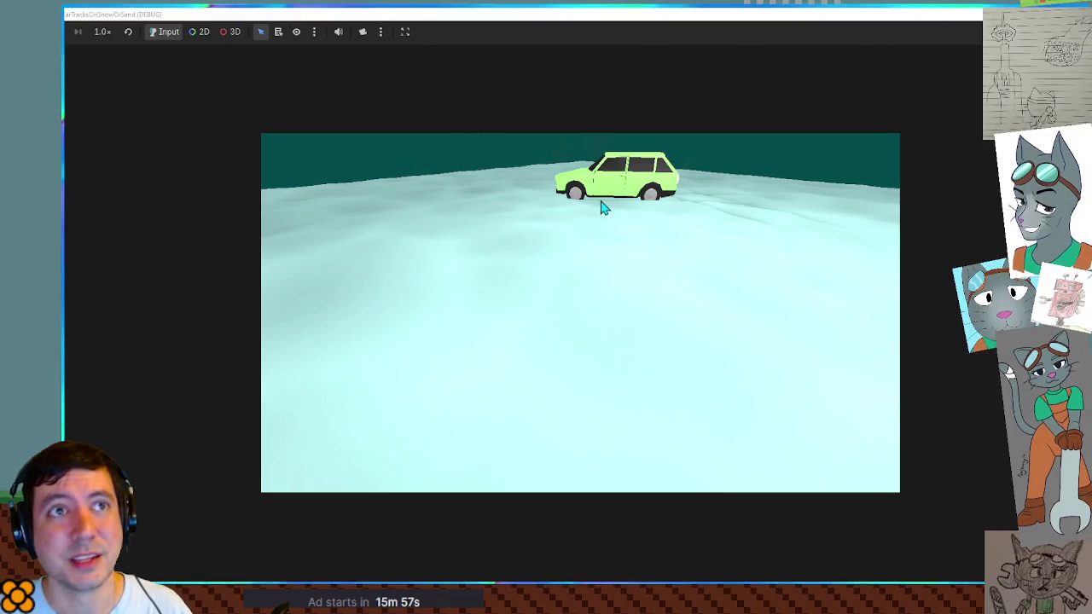
{"action": "key", "text": "Right"}
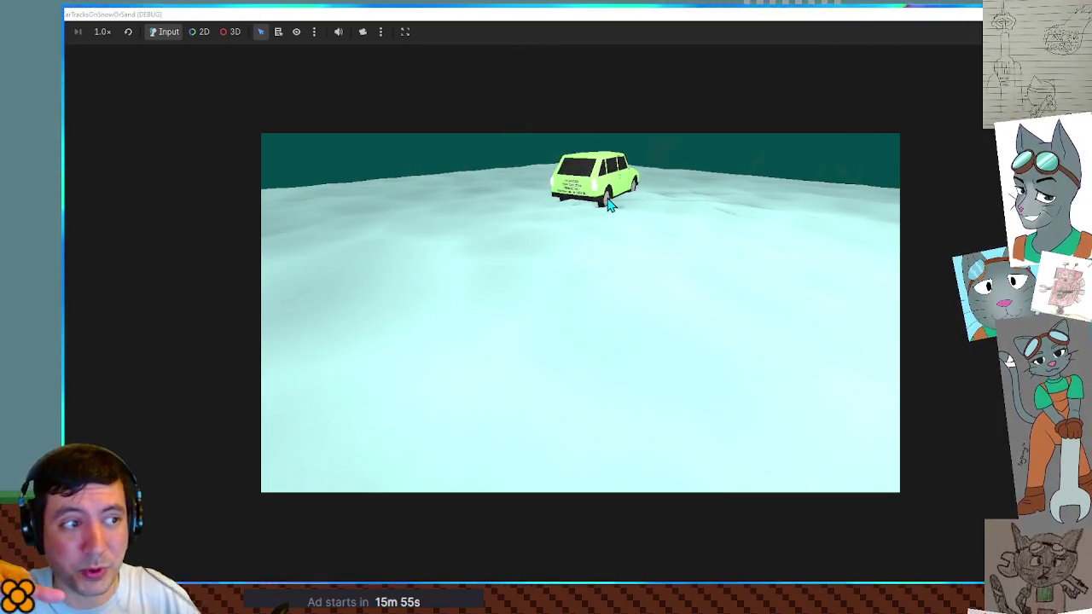
{"action": "key", "text": "Right"}
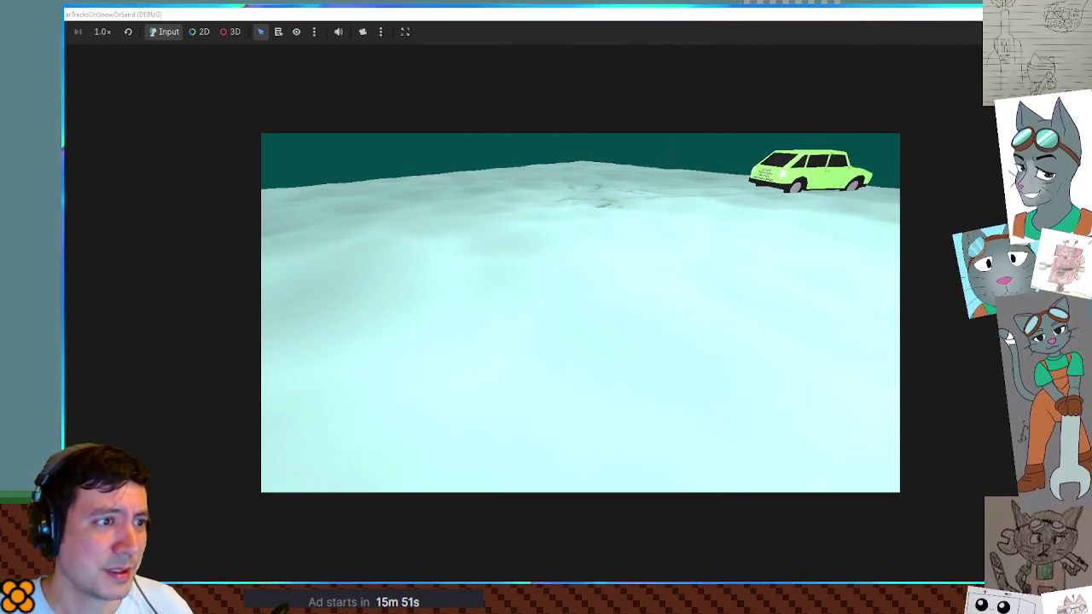
{"action": "key", "text": "F8"}
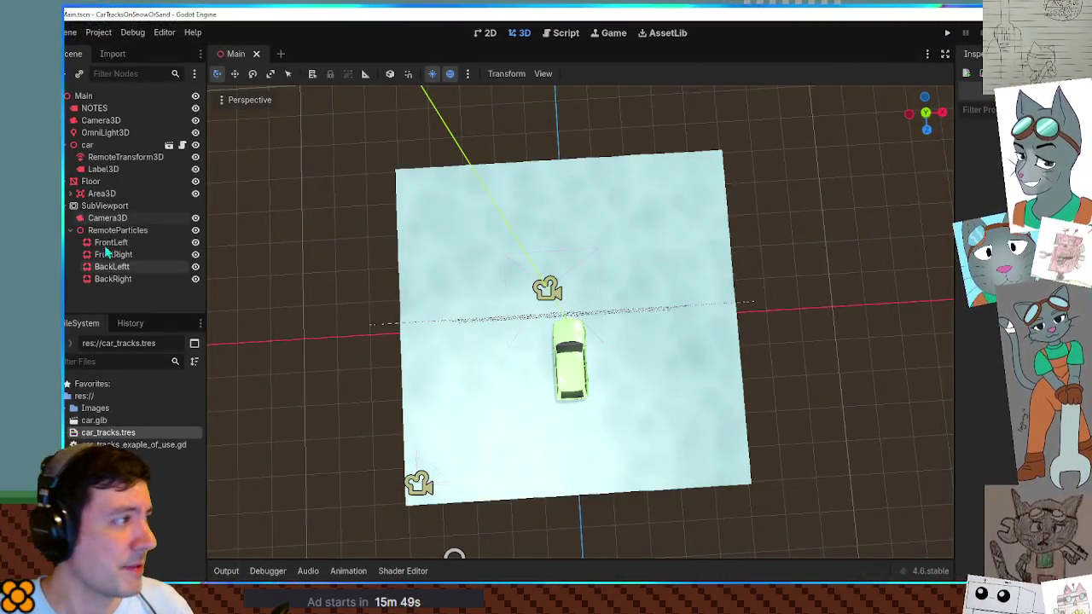
Step: In top view, enlarge the SubViewport track camera to cover the whole floor, then run the game
{"action": "left_click", "coordinate": [101, 221]}
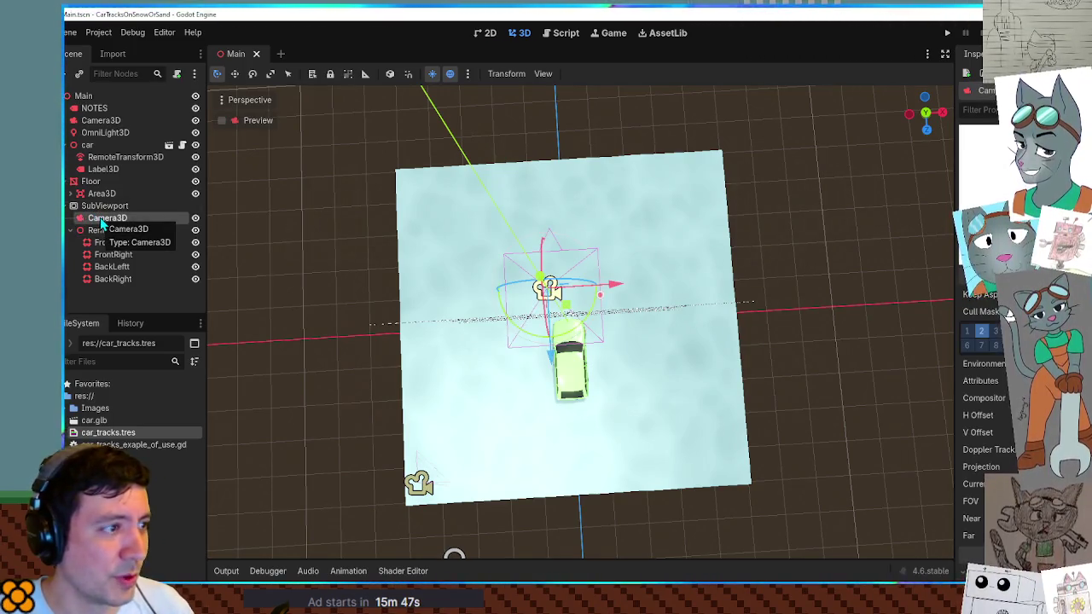
{"action": "mouse_move", "coordinate": [522, 332]}
{"action": "left_mouse_down"}
{"action": "mouse_move", "coordinate": [483, 275]}
{"action": "mouse_move", "coordinate": [500, 290]}
{"action": "mouse_move", "coordinate": [523, 383]}
{"action": "mouse_move", "coordinate": [536, 358]}
{"action": "mouse_move", "coordinate": [536, 287]}
{"action": "left_mouse_up"}
{"action": "scroll", "coordinate": [500, 290], "scroll_direction": "up", "scroll_amount": 2}
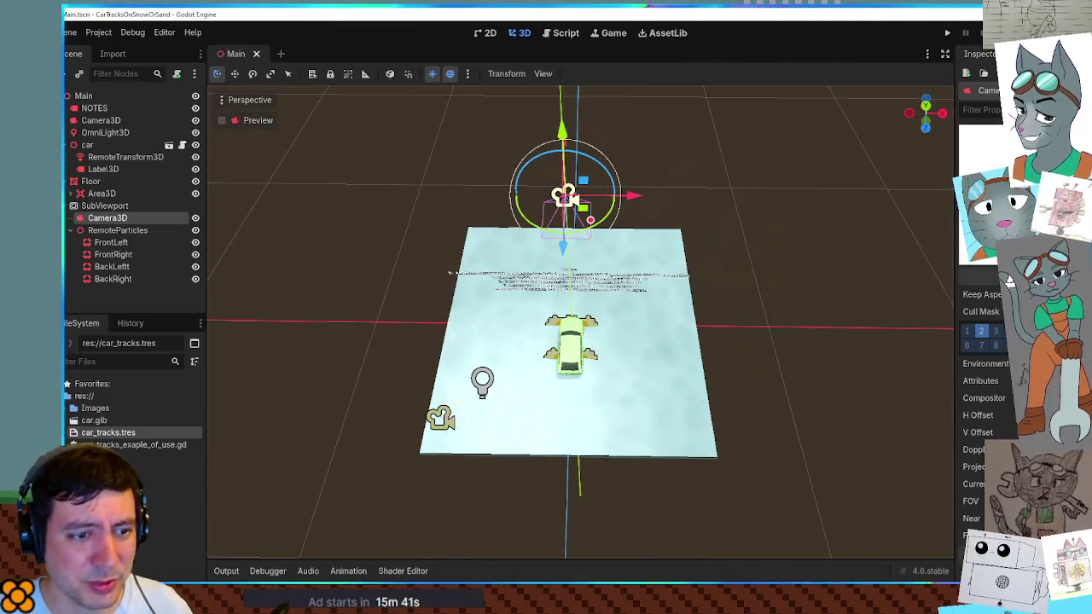
{"action": "scroll", "coordinate": [821, 358], "scroll_direction": "down", "scroll_amount": 5}
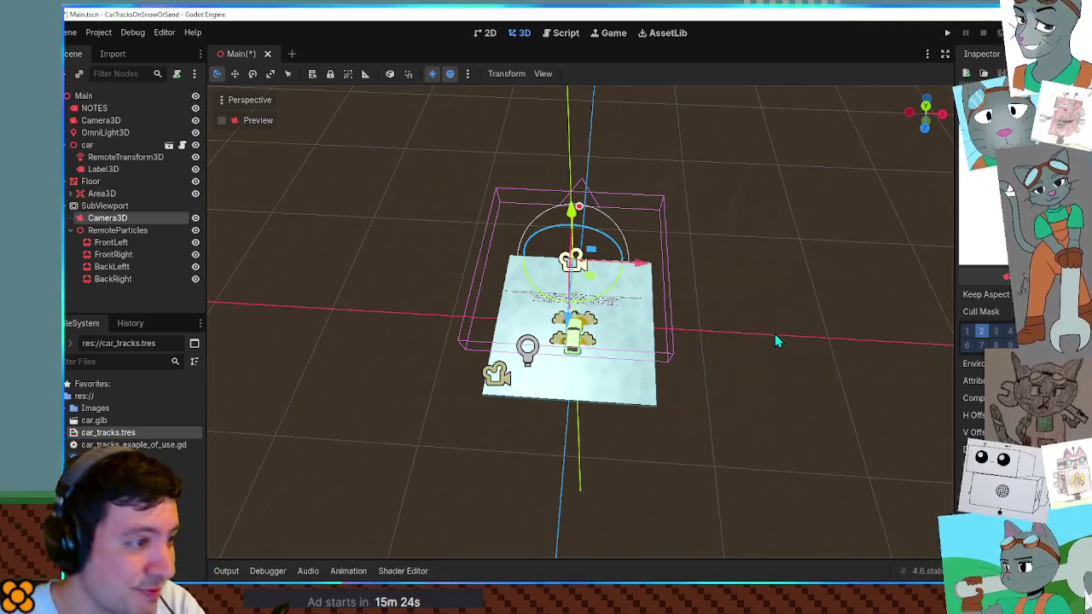
{"action": "key", "text": "KP_7"}
{"action": "scroll", "coordinate": [553, 297], "scroll_direction": "up", "scroll_amount": 5}
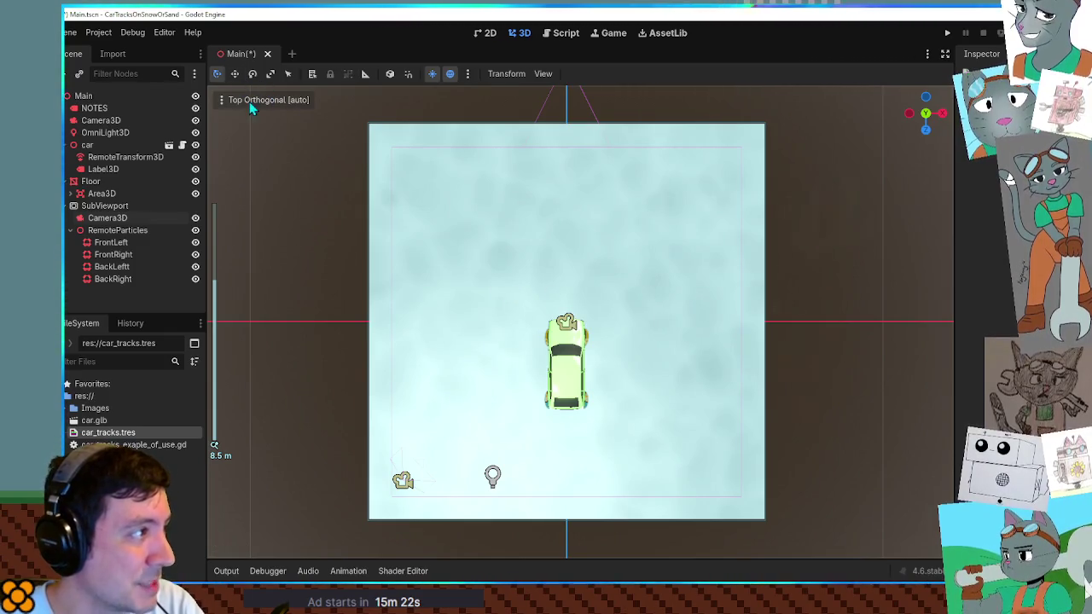
{"action": "left_click", "coordinate": [107, 217]}
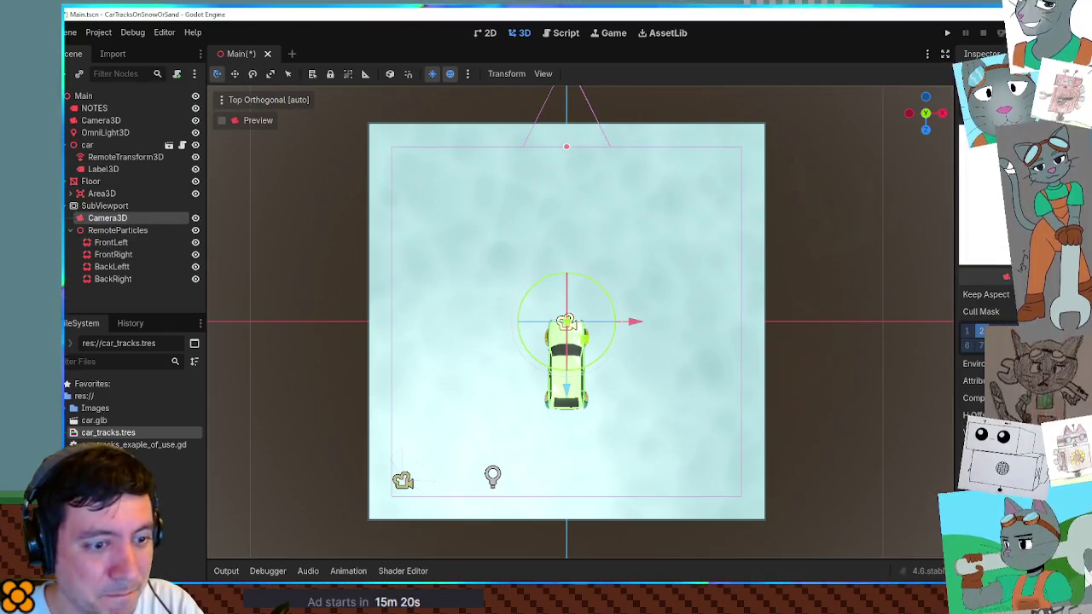
{"action": "left_click_drag", "start_coordinate": [566, 147], "coordinate": [566, 124]}
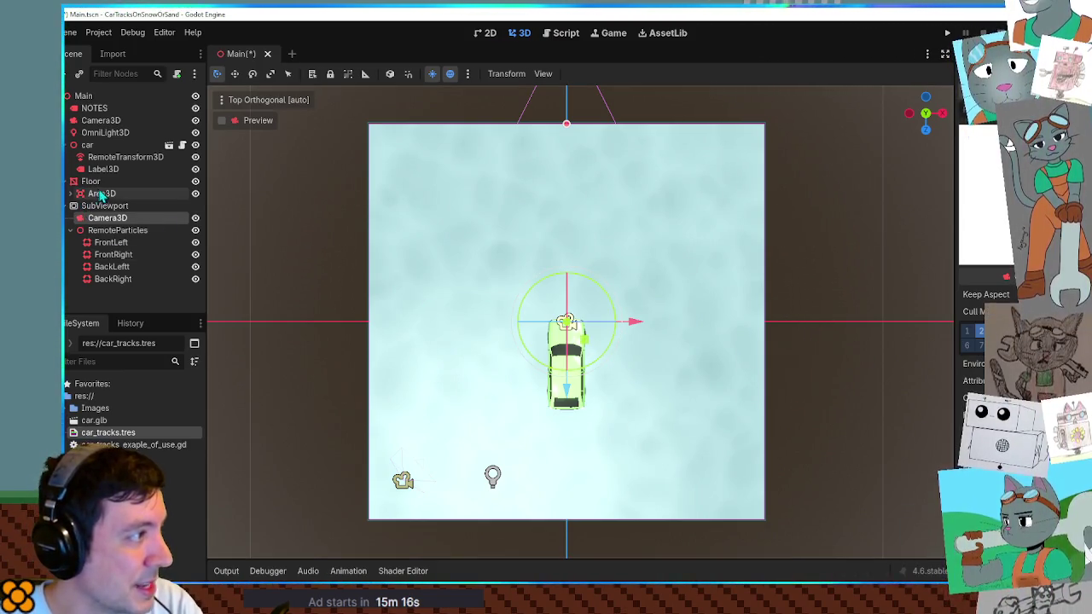
{"action": "key", "text": "F5"}
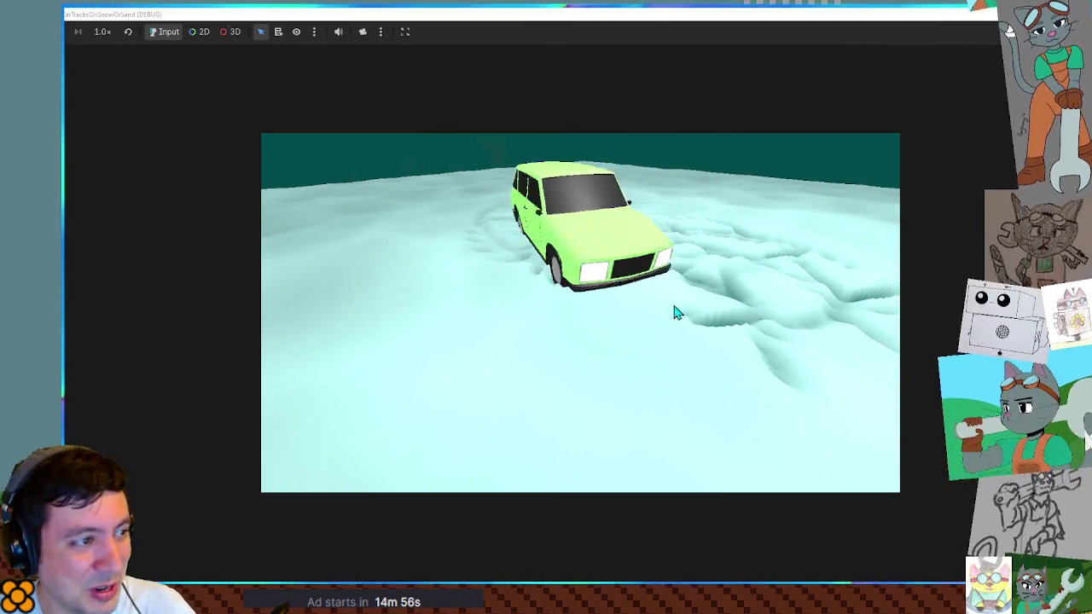
Step: Stop the running car-tracks test game and return to the editor
{"action": "key", "text": "F8"}
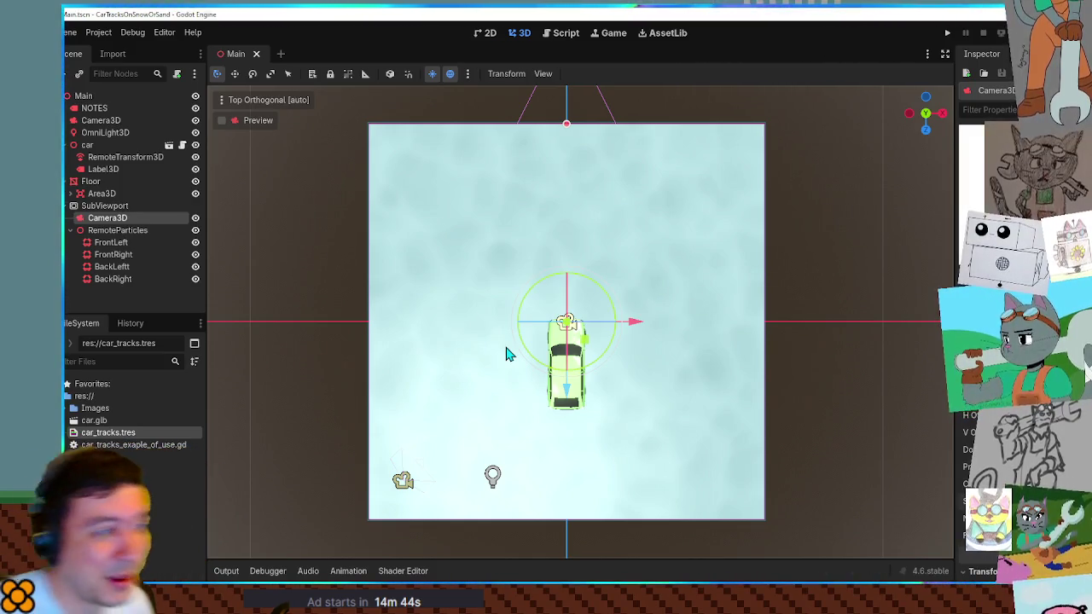
Step: Zoom in on the car and cycle through the four wheel emitters under RemoteParticles
{"action": "mouse_move", "coordinate": [627, 353]}
{"action": "left_mouse_down"}
{"action": "mouse_move", "coordinate": [585, 295]}
{"action": "mouse_move", "coordinate": [609, 298]}
{"action": "mouse_move", "coordinate": [631, 333]}
{"action": "mouse_move", "coordinate": [608, 278]}
{"action": "left_mouse_up"}
{"action": "scroll", "coordinate": [609, 297], "scroll_direction": "up", "scroll_amount": 5}
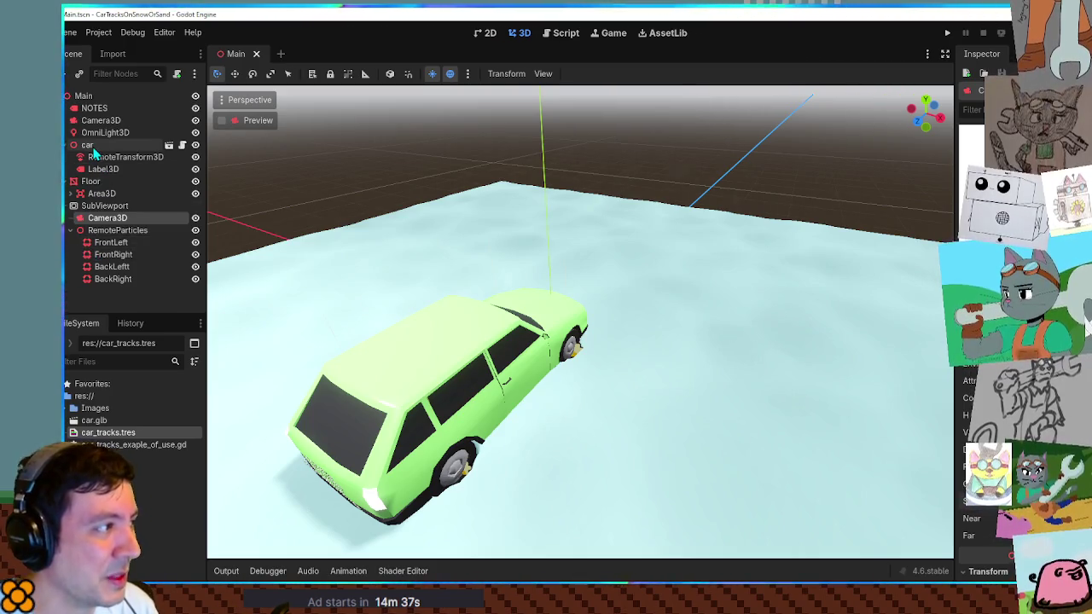
{"action": "left_click", "coordinate": [112, 244]}
{"action": "left_click", "coordinate": [115, 254]}
{"action": "left_click", "coordinate": [121, 279]}
{"action": "left_click", "coordinate": [116, 267]}
{"action": "left_click", "coordinate": [115, 255]}
{"action": "left_click", "coordinate": [118, 244]}
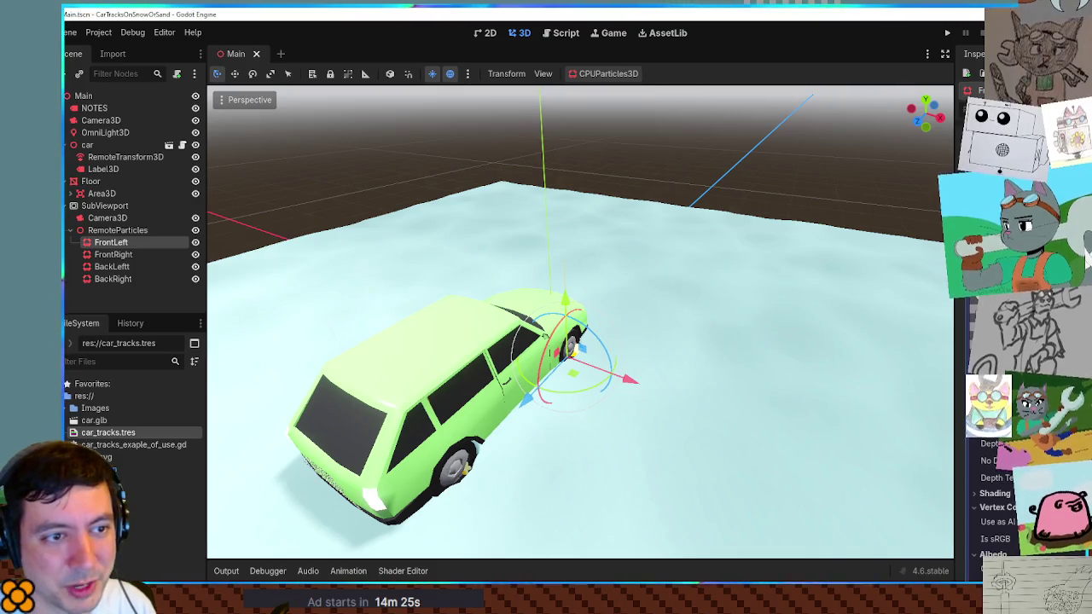
{"action": "left_click", "coordinate": [102, 232]}
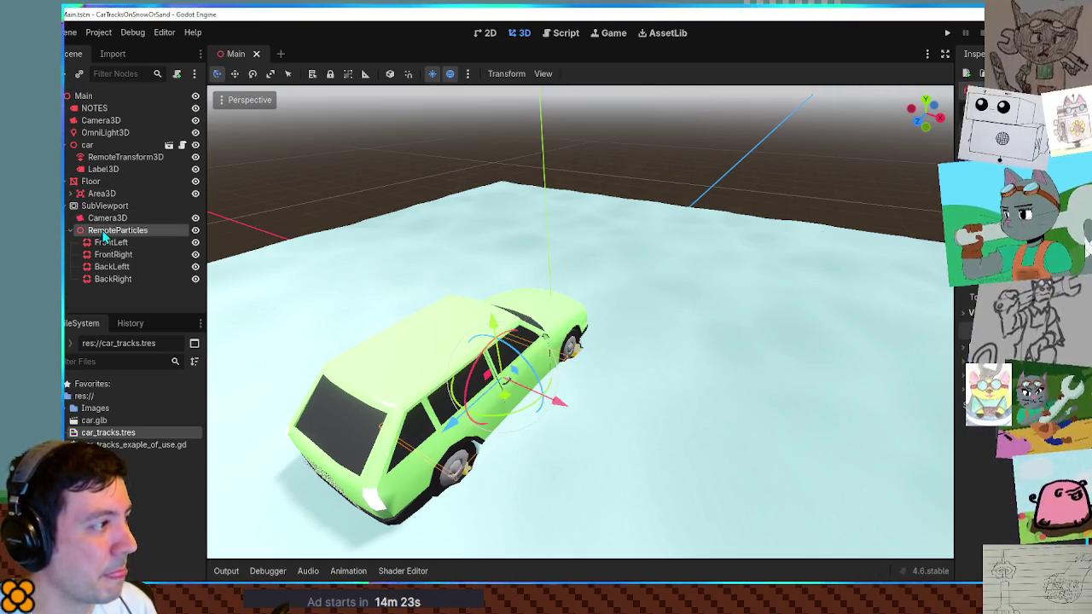
{"action": "left_click", "coordinate": [106, 242]}
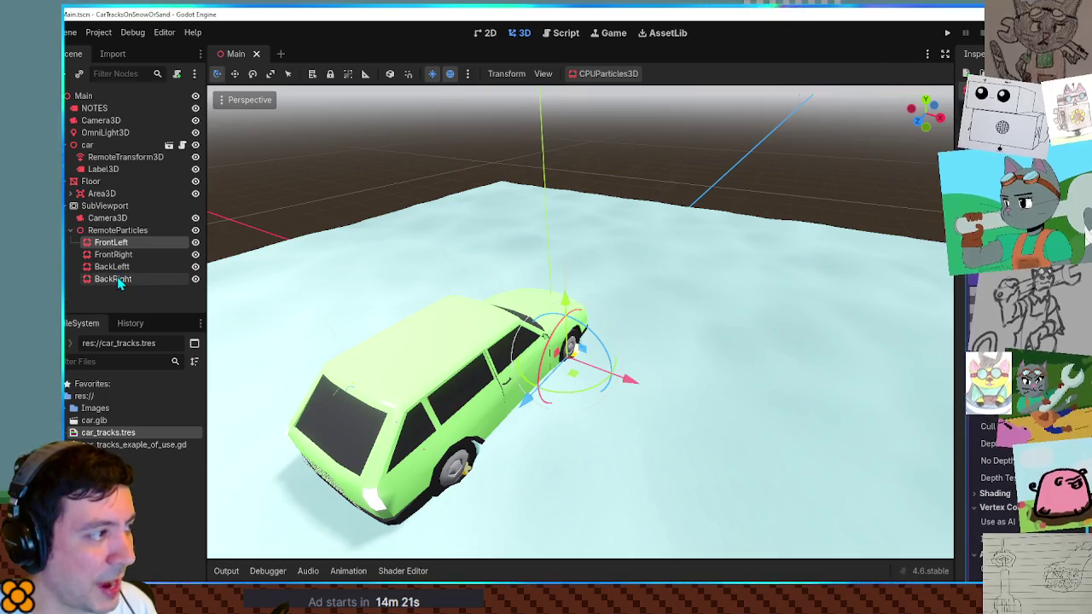
{"action": "left_click", "coordinate": [117, 279]}
{"action": "left_click", "coordinate": [113, 243]}
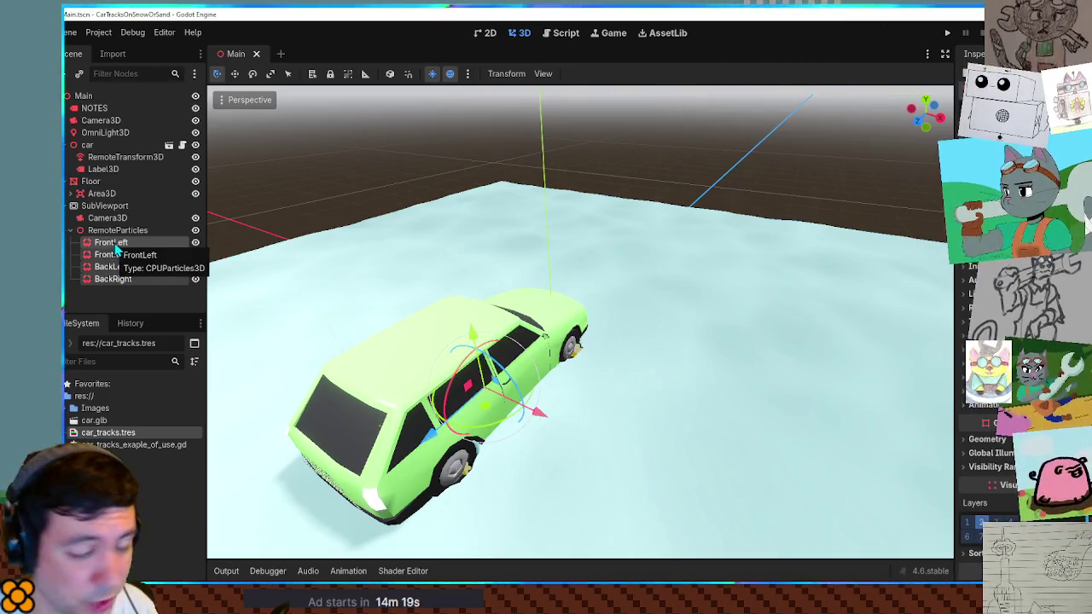
Step: Inspect the RemoteTransform3D and SubViewport nodes, then scroll through FrontLeft's emitter settings
{"action": "left_click", "coordinate": [118, 160]}
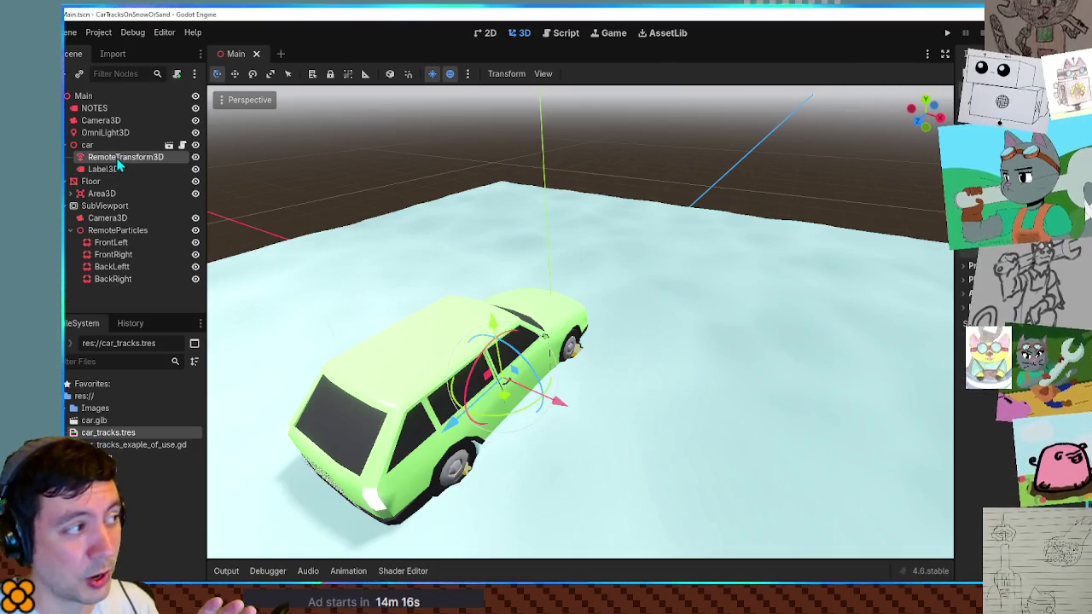
{"action": "left_click", "coordinate": [112, 210]}
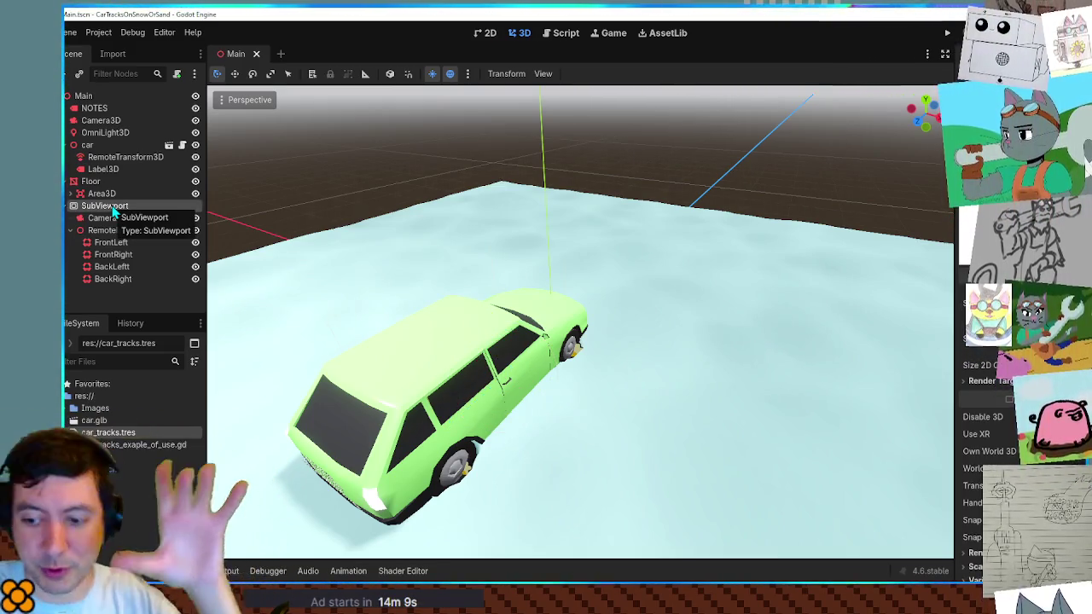
{"action": "left_click", "coordinate": [119, 230]}
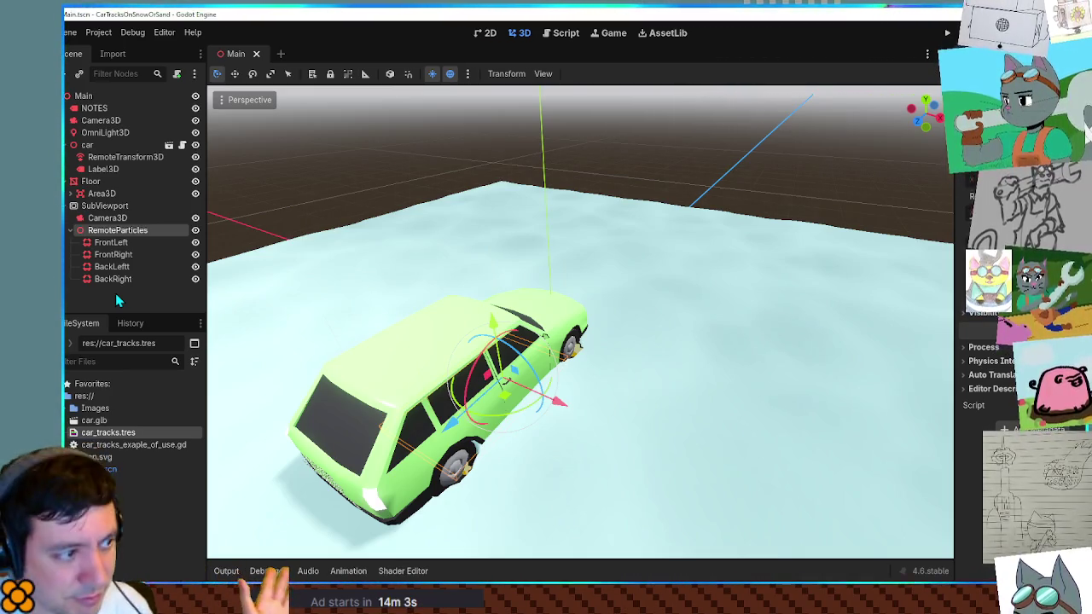
{"action": "left_click", "coordinate": [120, 158]}
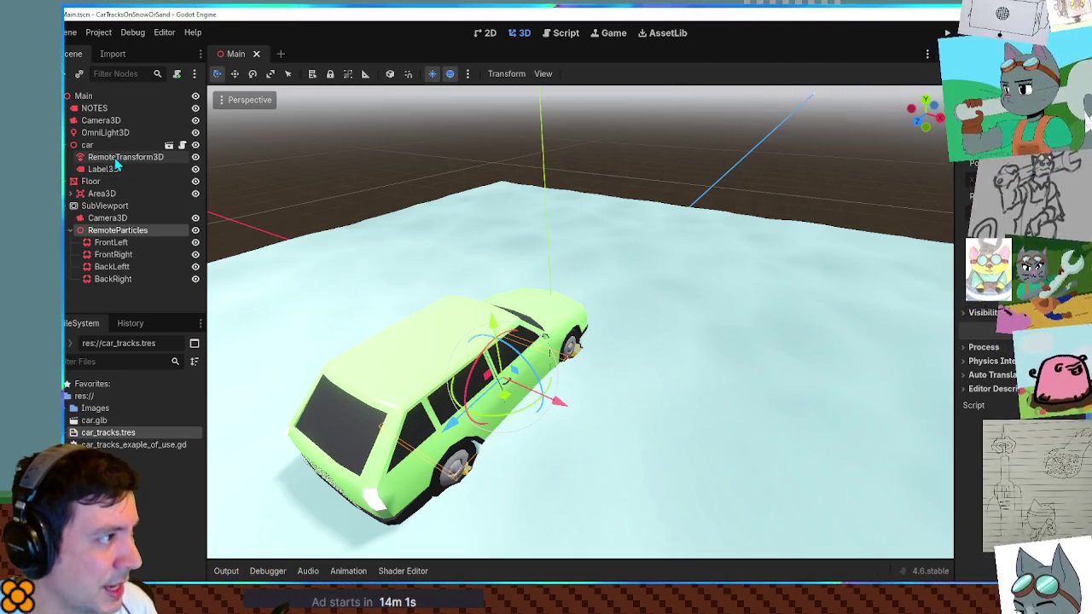
{"action": "left_click", "coordinate": [110, 243]}
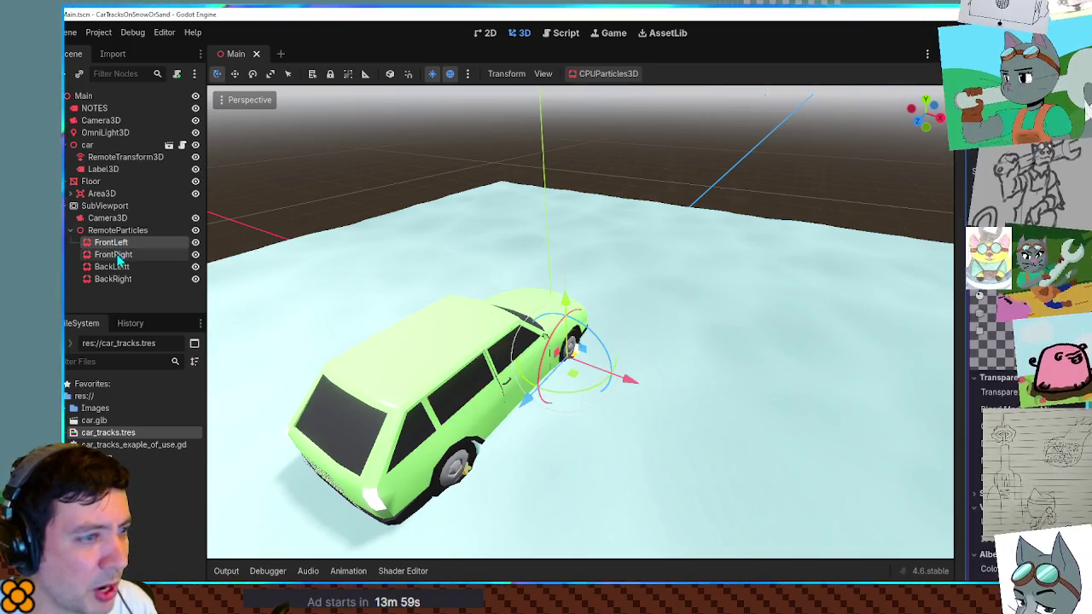
{"action": "scroll", "coordinate": [989, 384], "scroll_direction": "down", "scroll_amount": 5}
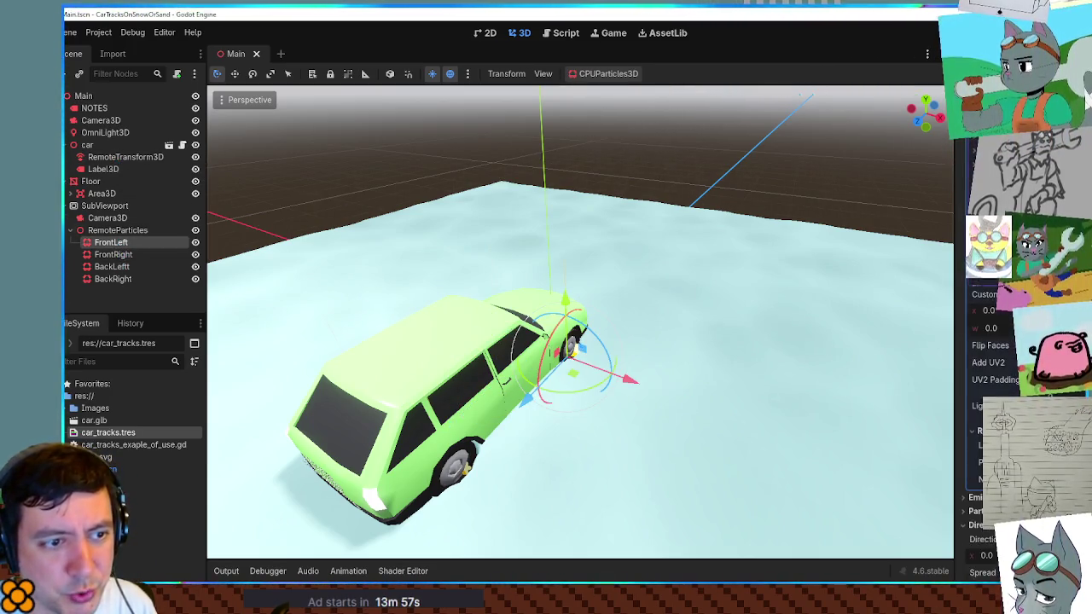
{"action": "scroll", "coordinate": [981, 324], "scroll_direction": "down", "scroll_amount": 10}
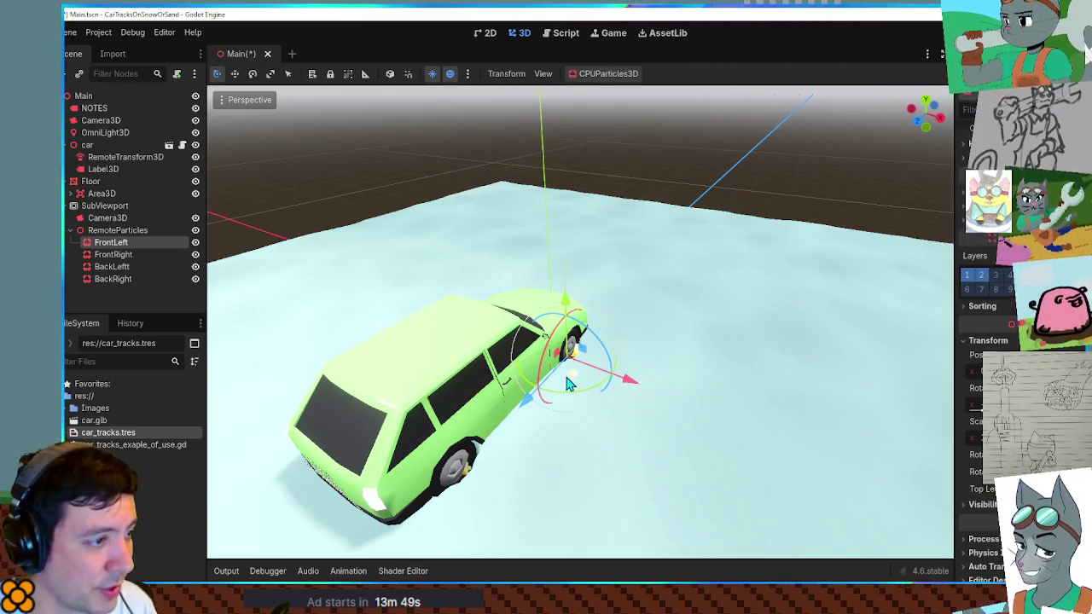
Step: Try moving the FrontLeft emitter onto the car, undo it, then view SubViewport's settings
{"action": "left_click_drag", "start_coordinate": [568, 378], "coordinate": [503, 337]}
{"action": "key", "text": "ctrl+z"}
{"action": "key", "text": "ctrl+z"}
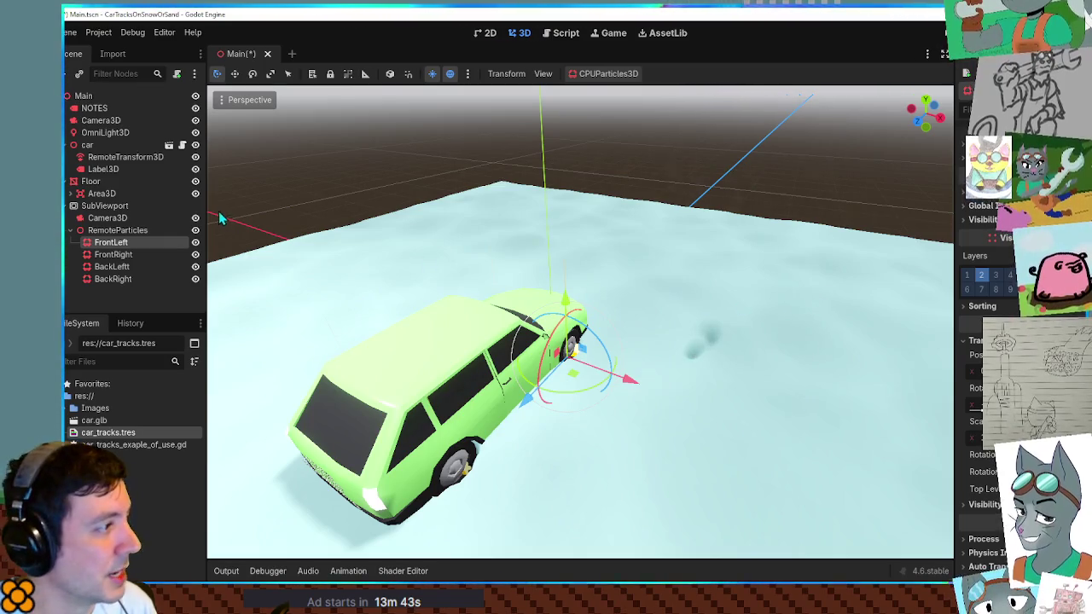
{"action": "left_click", "coordinate": [115, 206]}
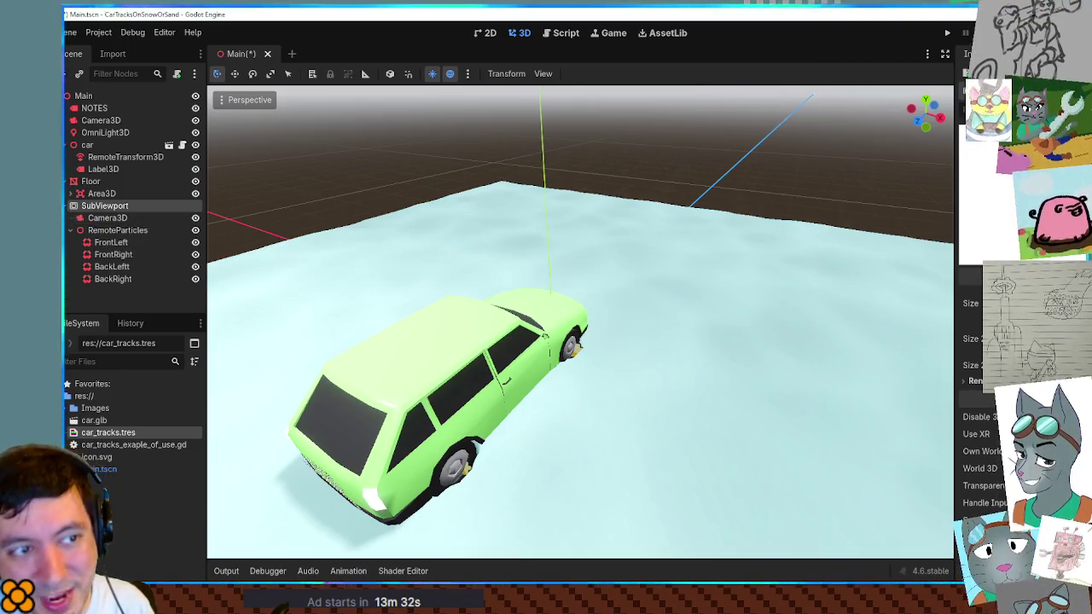
Step: Zoom out and orbit to view the whole snow floor plane squarely
{"action": "scroll", "coordinate": [628, 111], "scroll_direction": "down", "scroll_amount": 10}
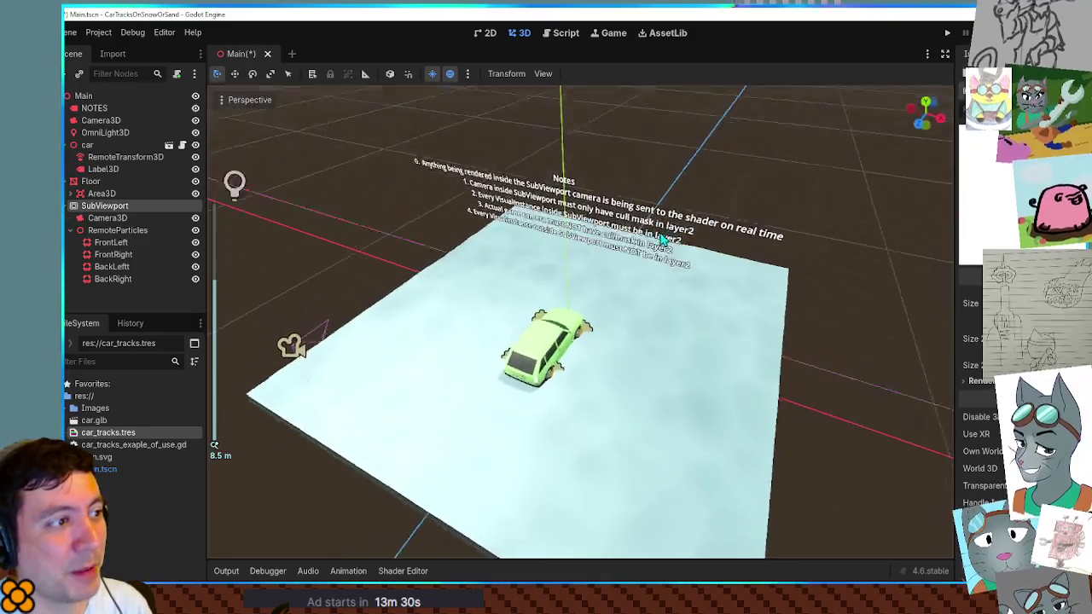
{"action": "mouse_move", "coordinate": [667, 262]}
{"action": "left_mouse_down"}
{"action": "mouse_move", "coordinate": [657, 268]}
{"action": "mouse_move", "coordinate": [675, 324]}
{"action": "mouse_move", "coordinate": [677, 216]}
{"action": "left_mouse_up"}
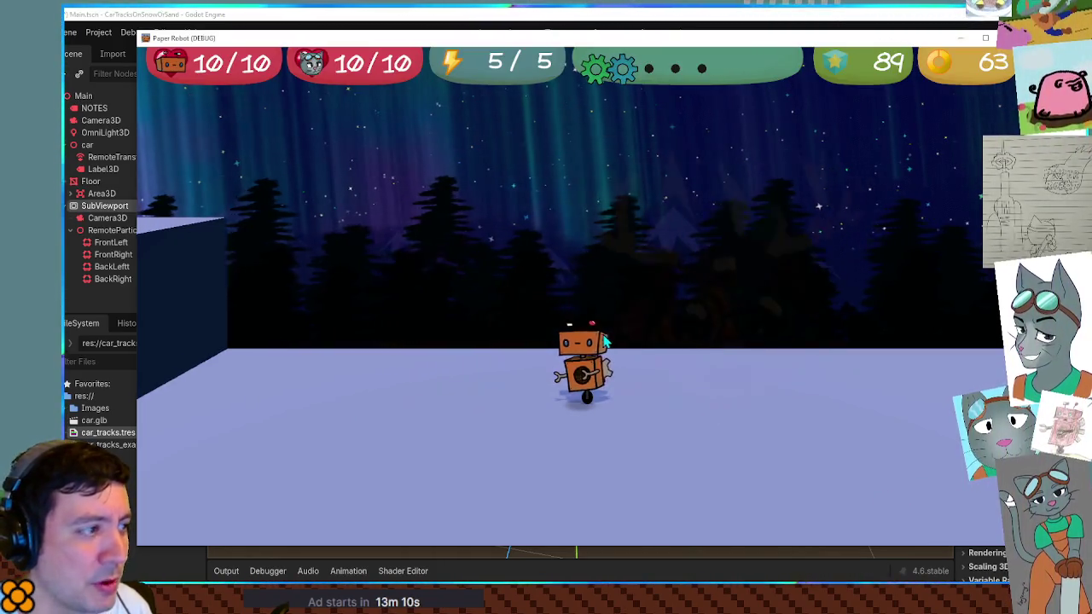
Step: Walk the robot left in the Paper Robot test run, then stop the game
{"action": "key", "text": "Left"}
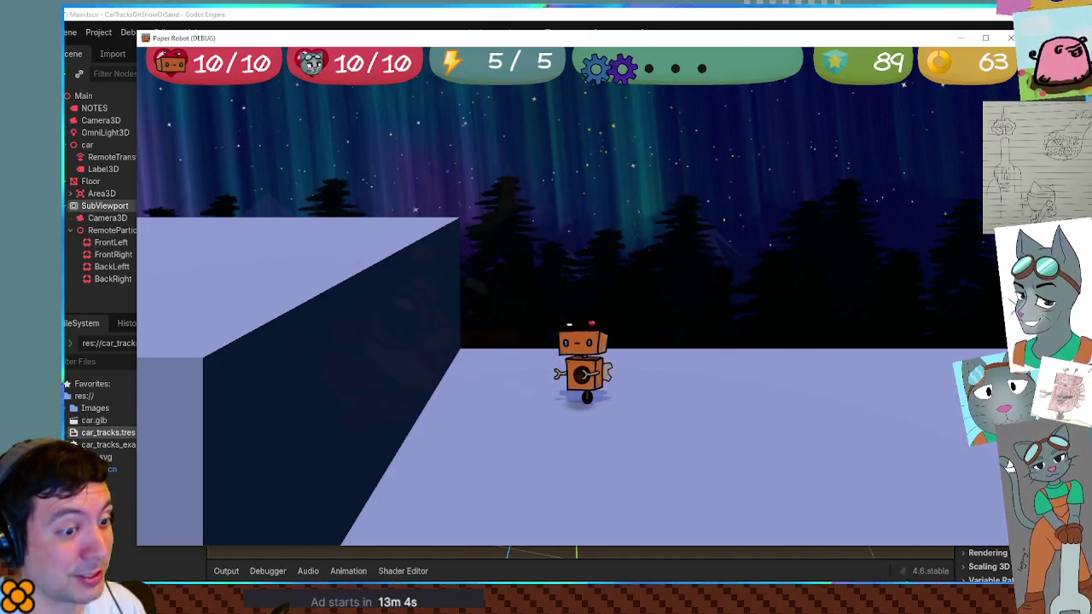
{"action": "key", "text": "F8"}
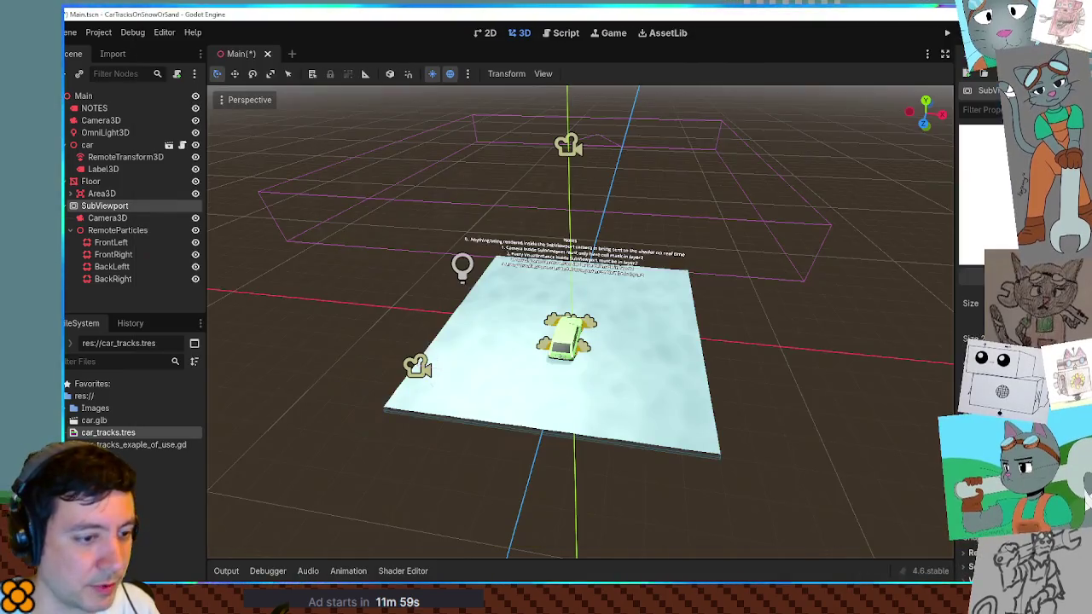
{"action": "key", "text": "F5"}
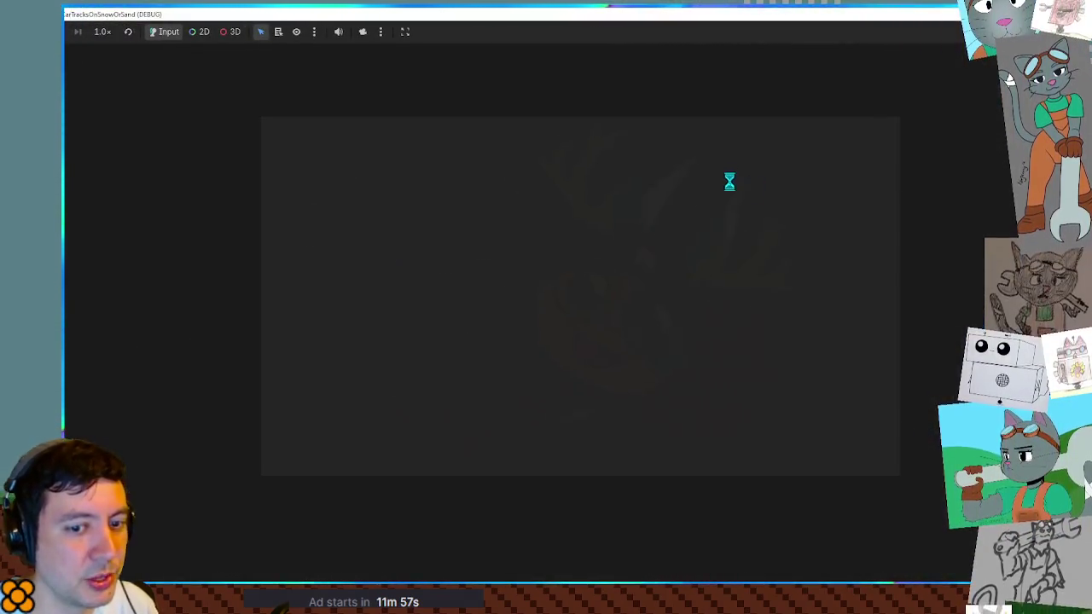
{"action": "key", "text": "Up"}
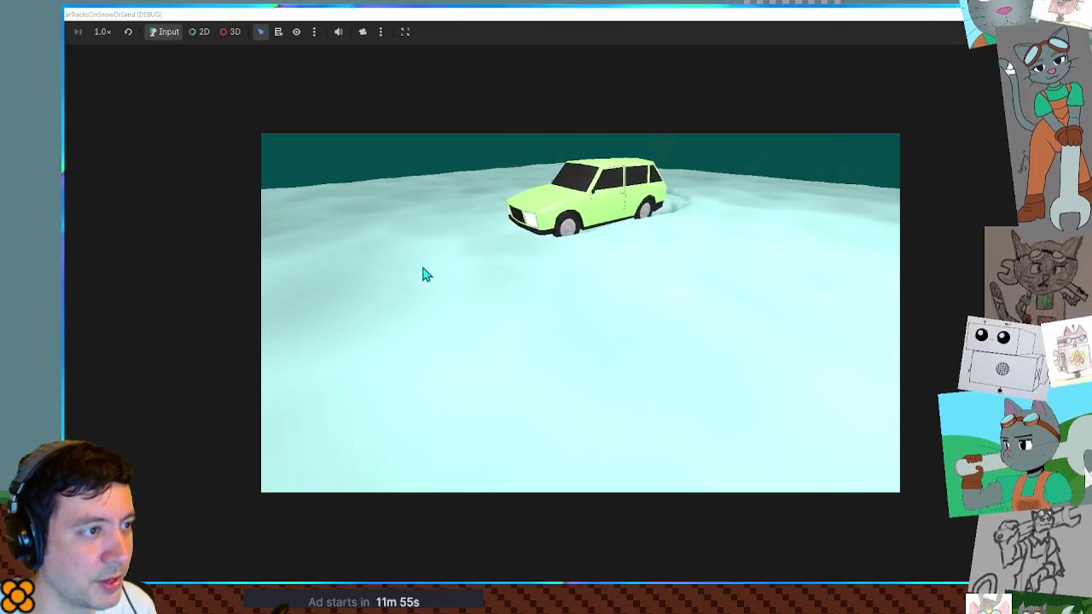
{"action": "key", "text": "Left"}
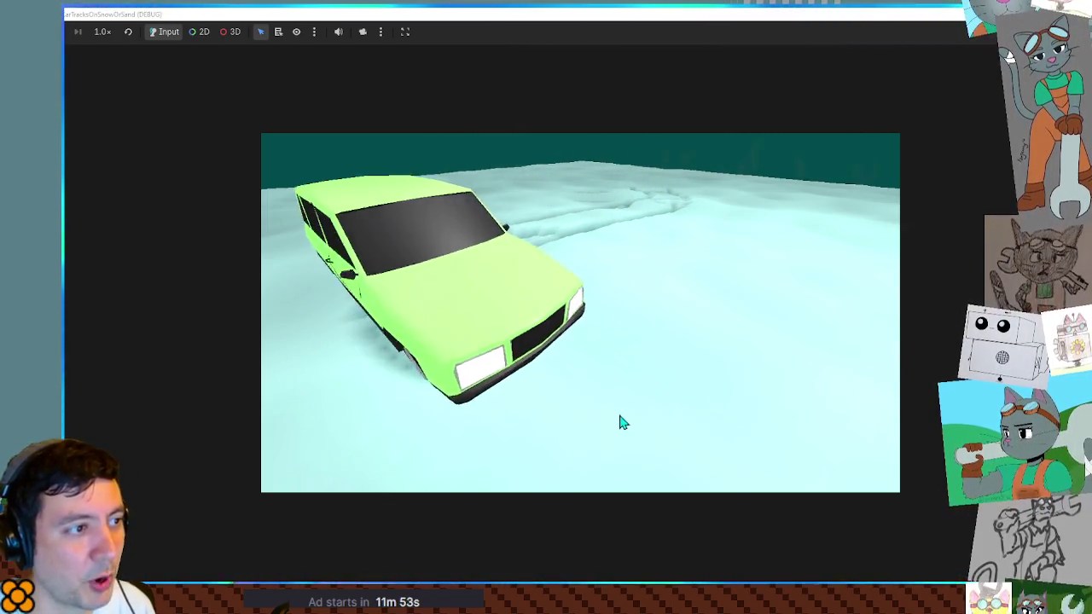
{"action": "key", "text": "Up"}
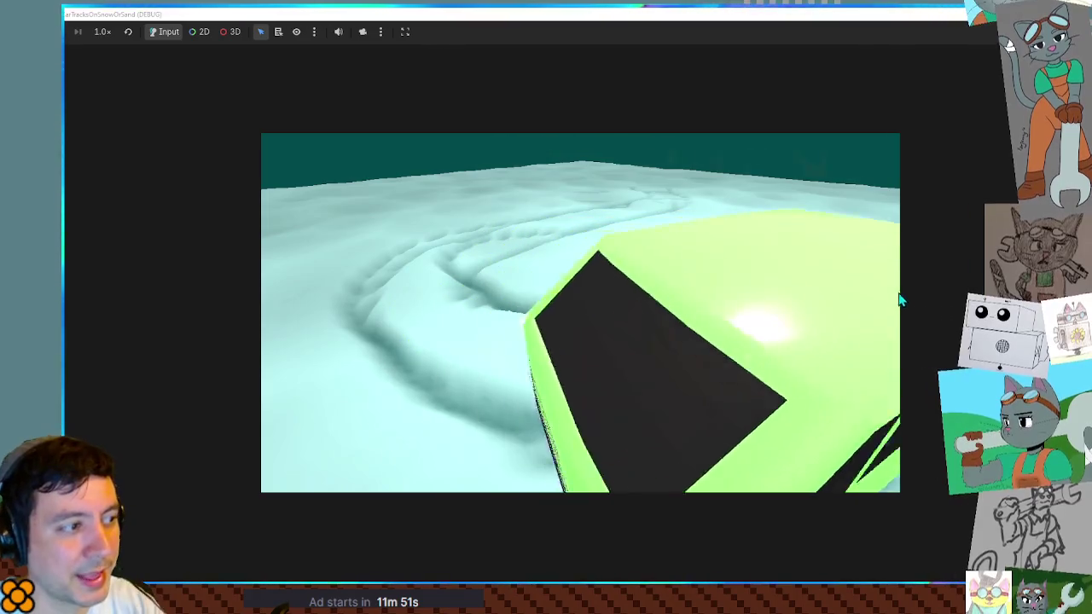
{"action": "key", "text": "Up"}
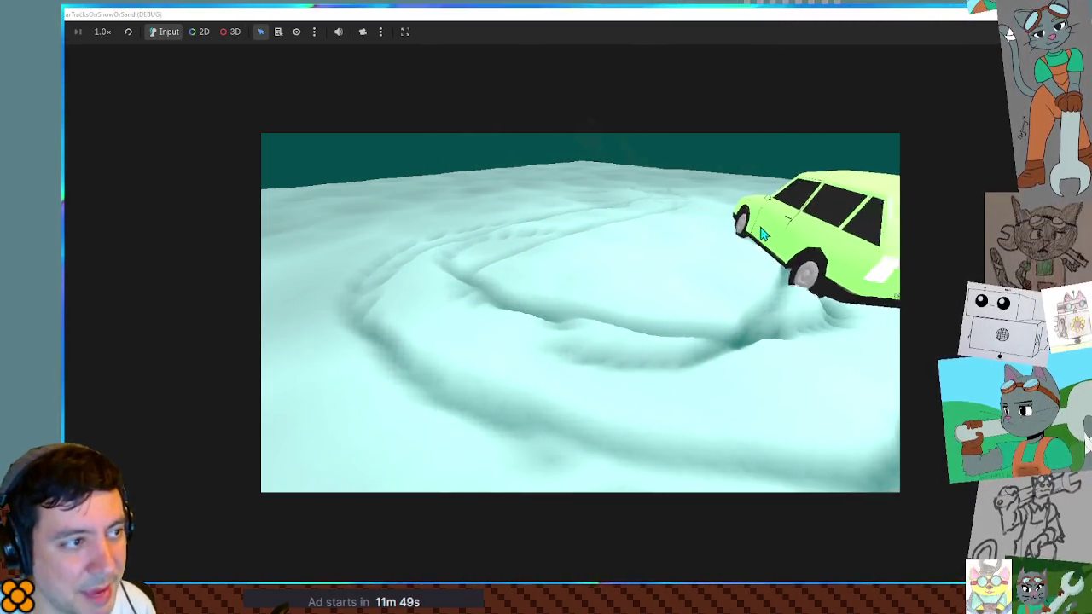
{"action": "key", "text": "Up"}
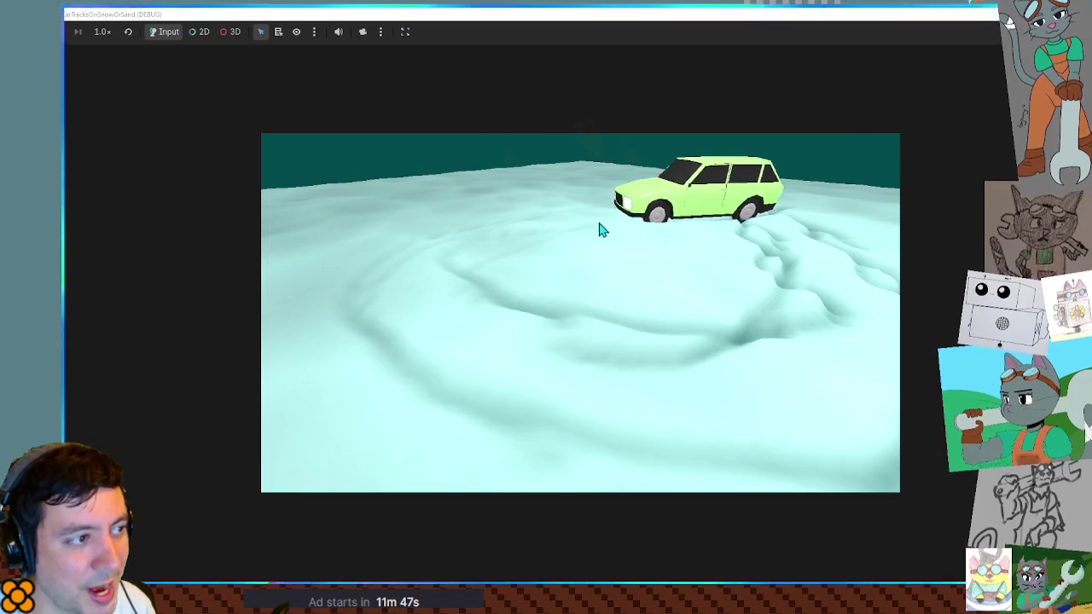
{"action": "key", "text": "Up"}
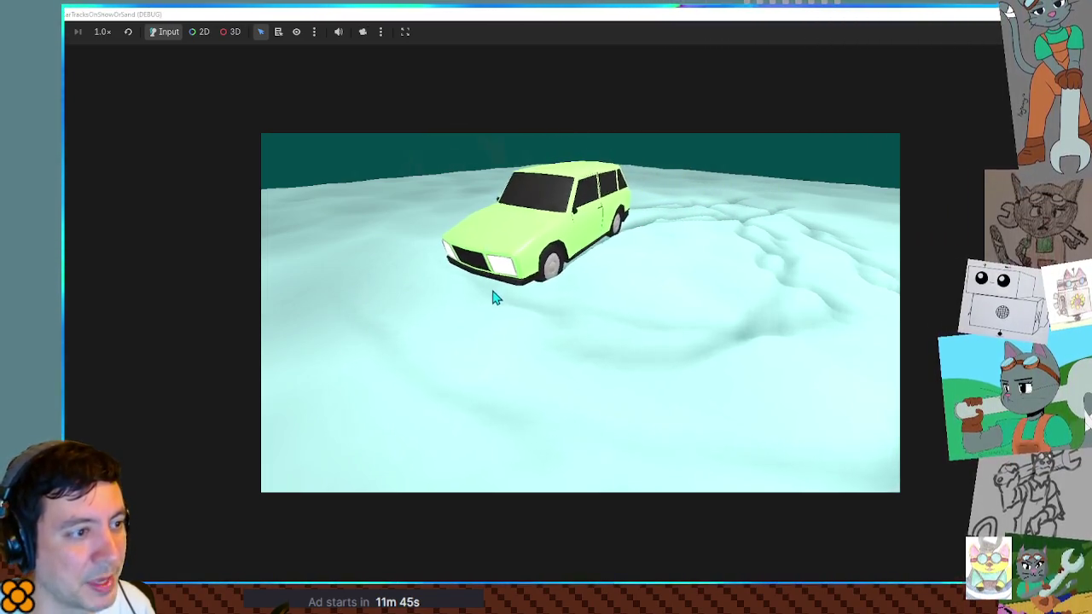
{"action": "key", "text": "Up"}
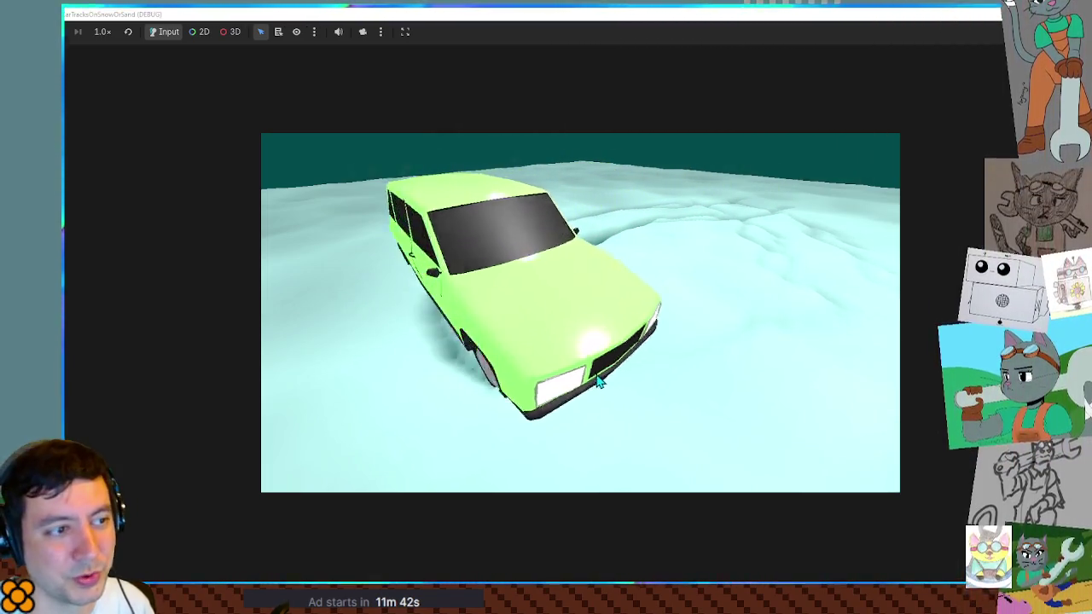
{"action": "key", "text": "Up"}
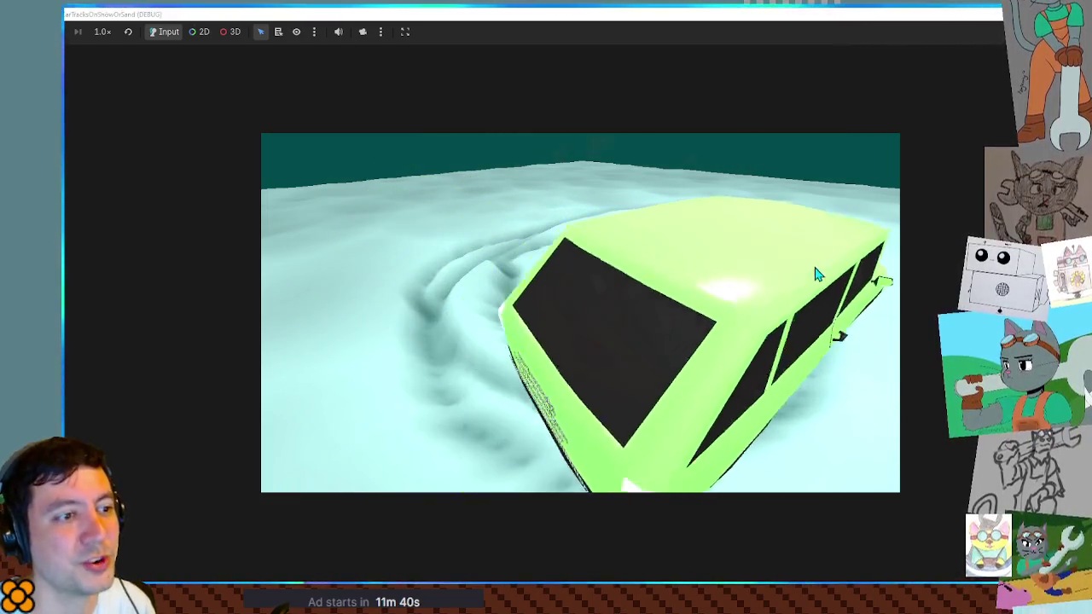
{"action": "key", "text": "Up"}
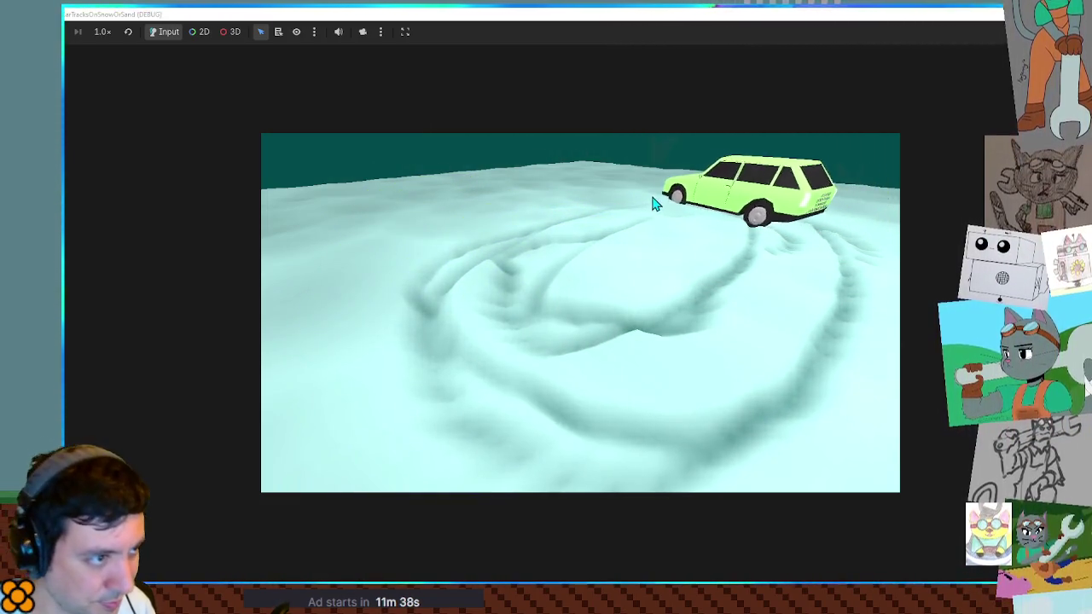
{"action": "key", "text": "Up"}
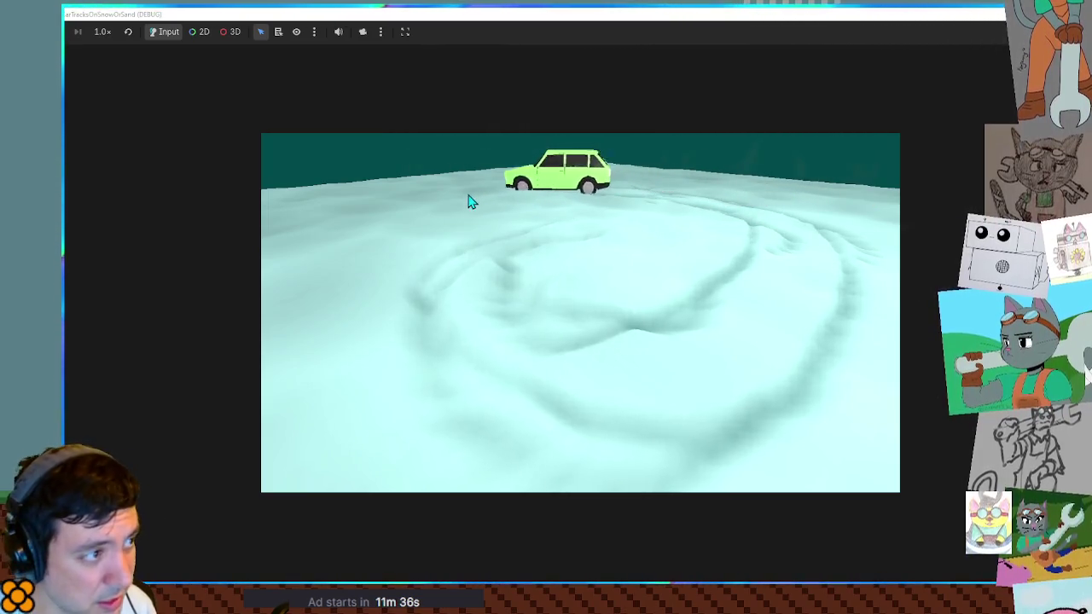
{"action": "key", "text": "Up"}
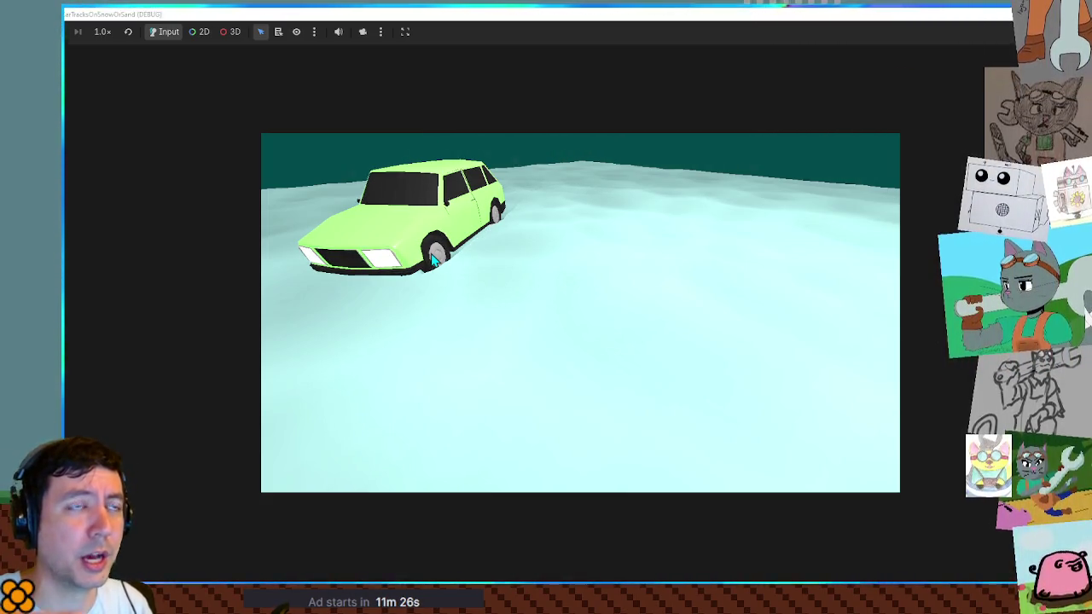
{"action": "key", "text": "Up"}
{"action": "key", "text": "Left"}
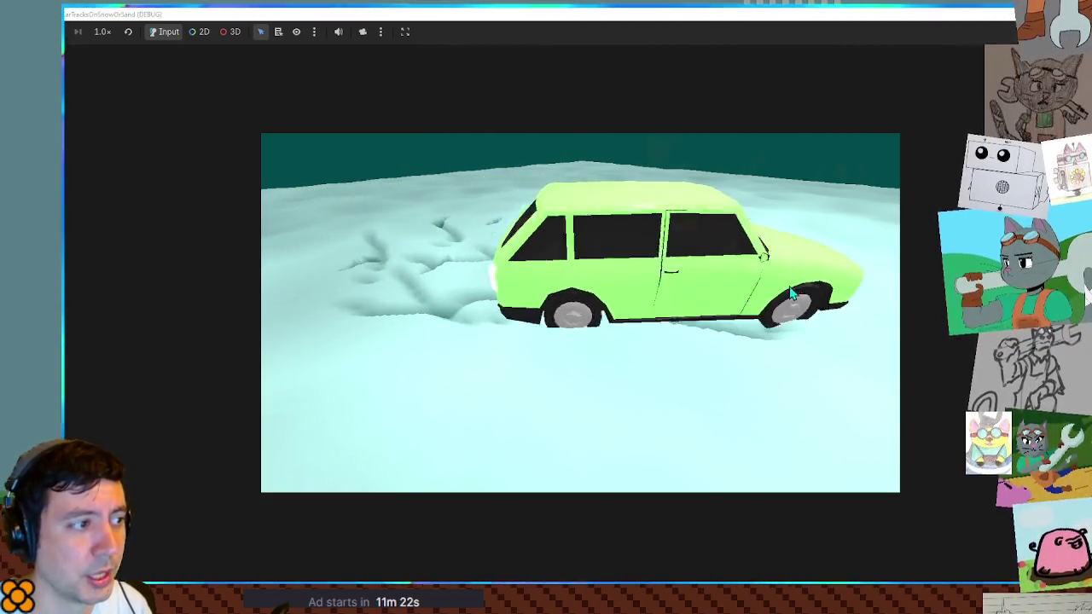
{"action": "key", "text": "Left"}
{"action": "key", "text": "Left"}
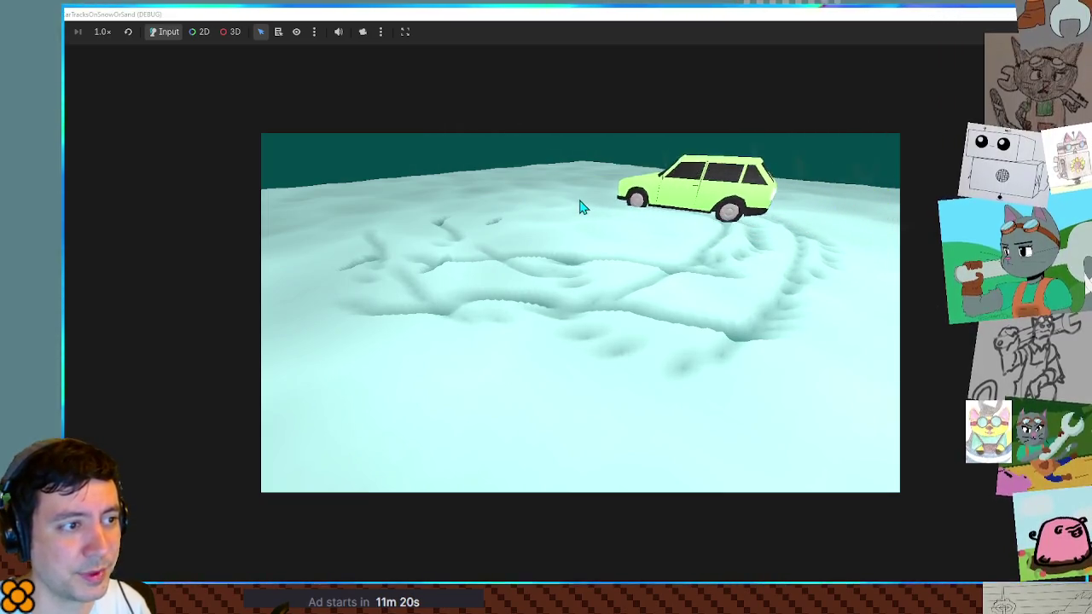
{"action": "key", "text": "Left"}
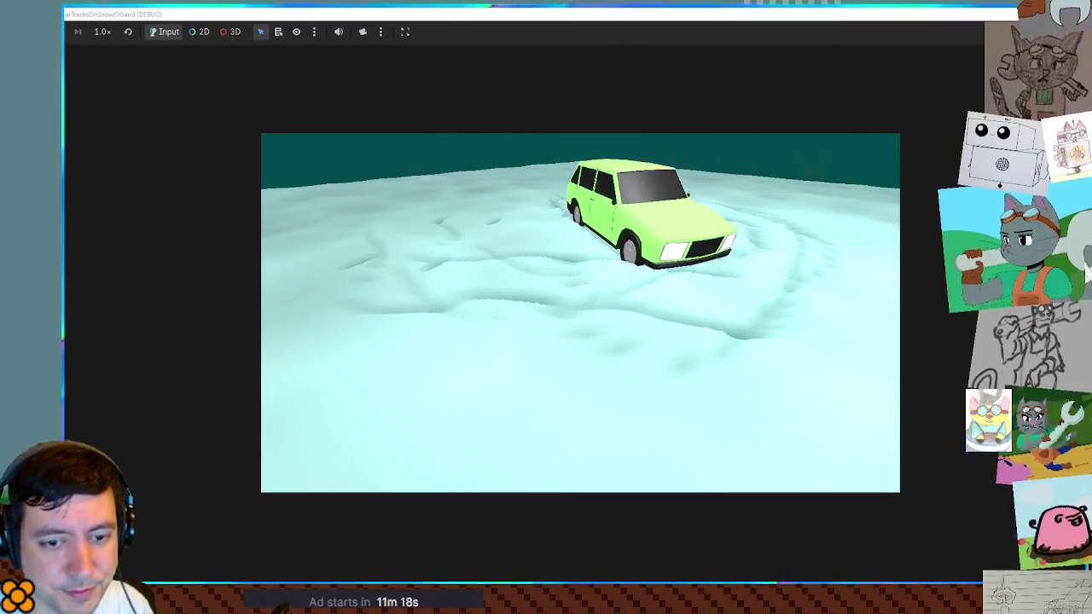
{"action": "key", "text": "Right"}
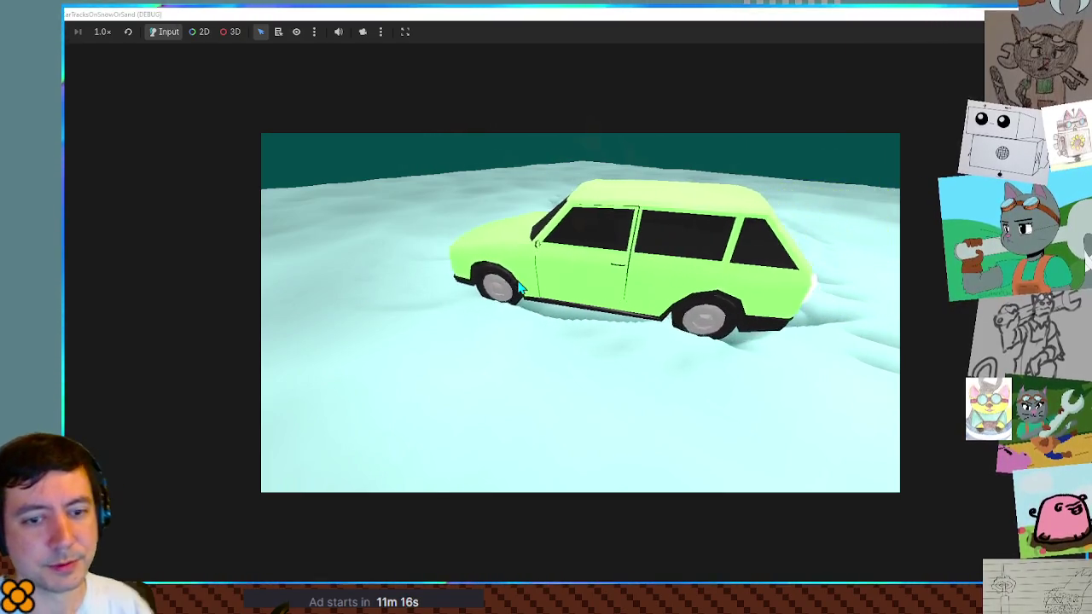
{"action": "key", "text": "Right"}
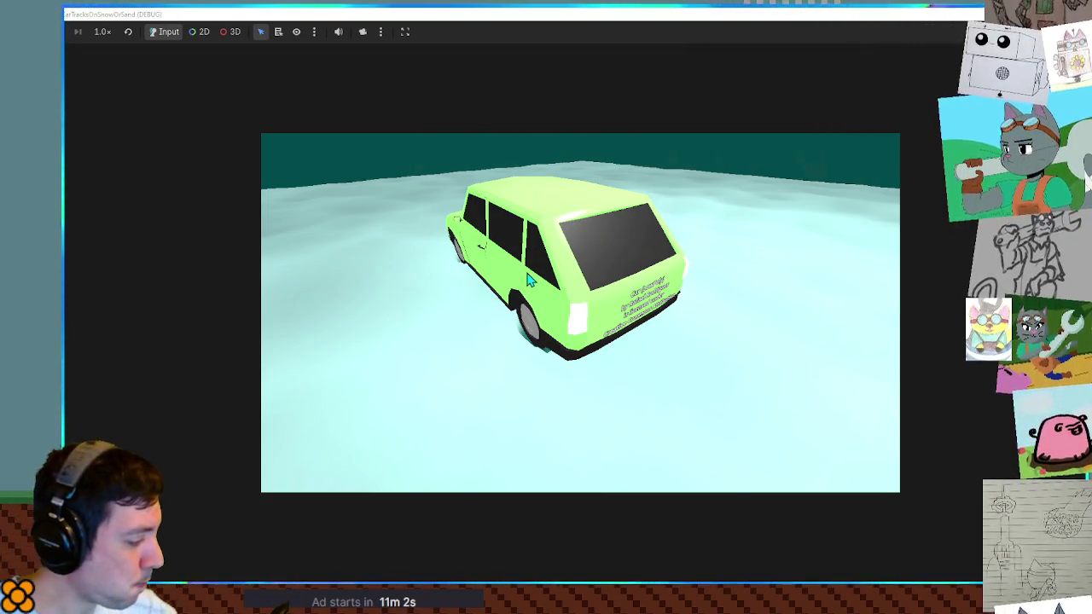
{"action": "key", "text": "w"}
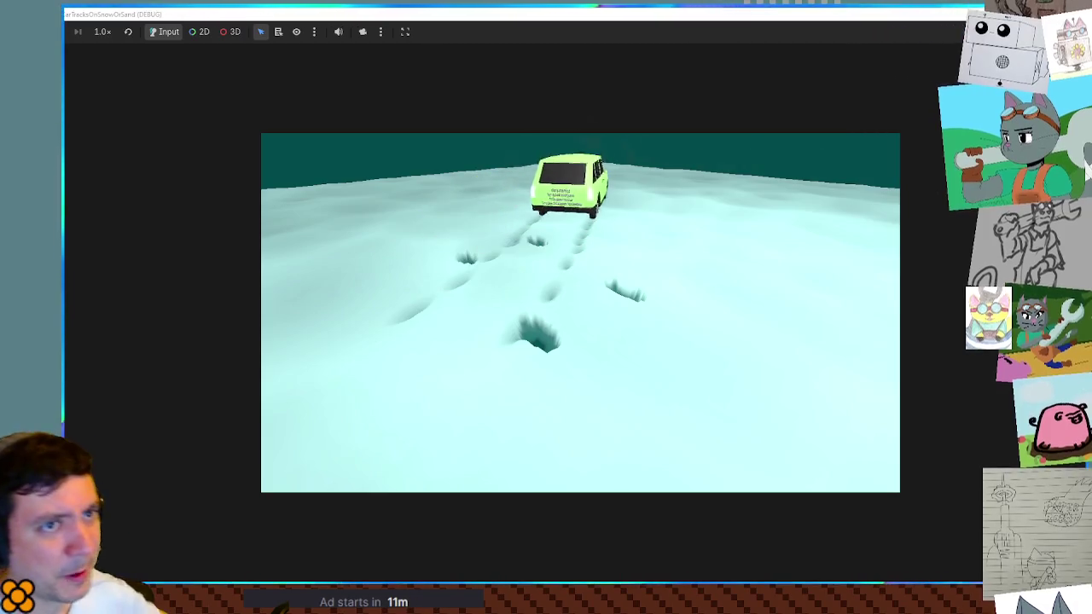
{"action": "key", "text": "w"}
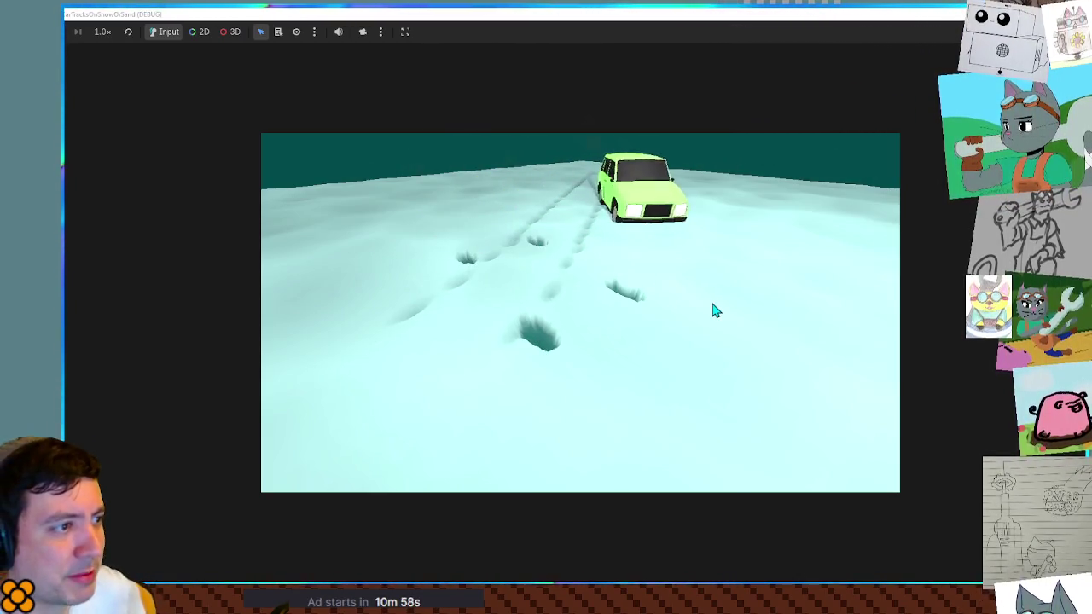
{"action": "key", "text": "d"}
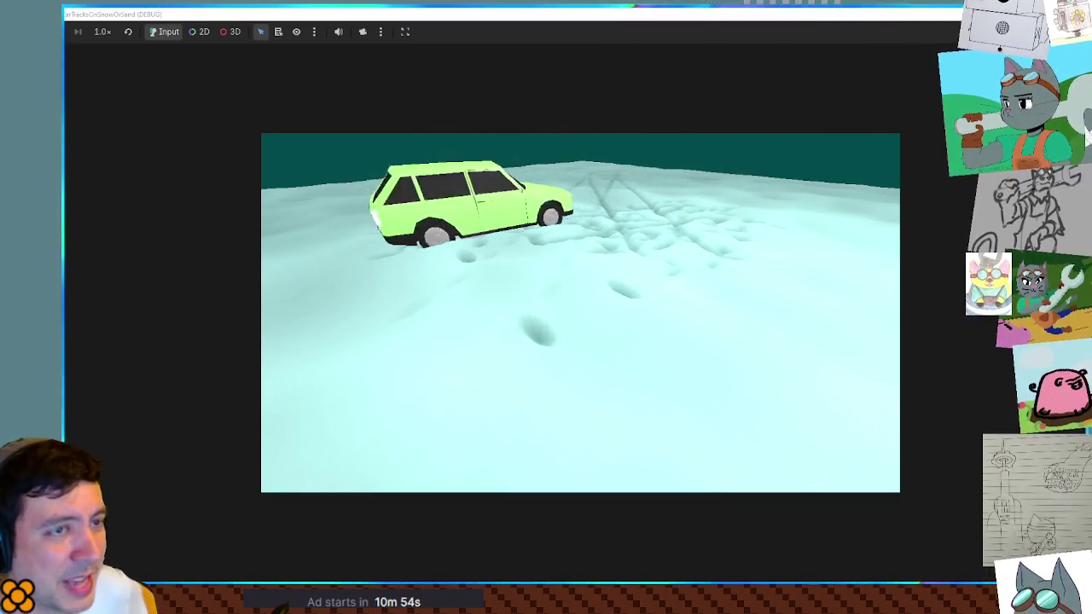
{"action": "key", "text": "F8"}
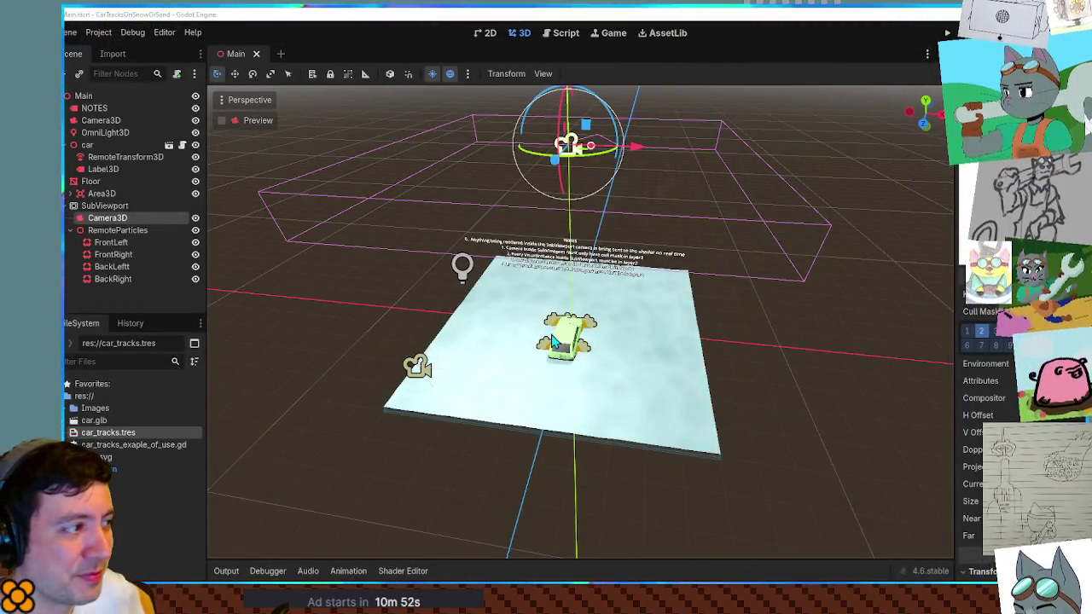
Step: Compare the wheel emitters' CPUParticles3D settings, finishing on BackLeft and BackRight
{"action": "left_click", "coordinate": [126, 242]}
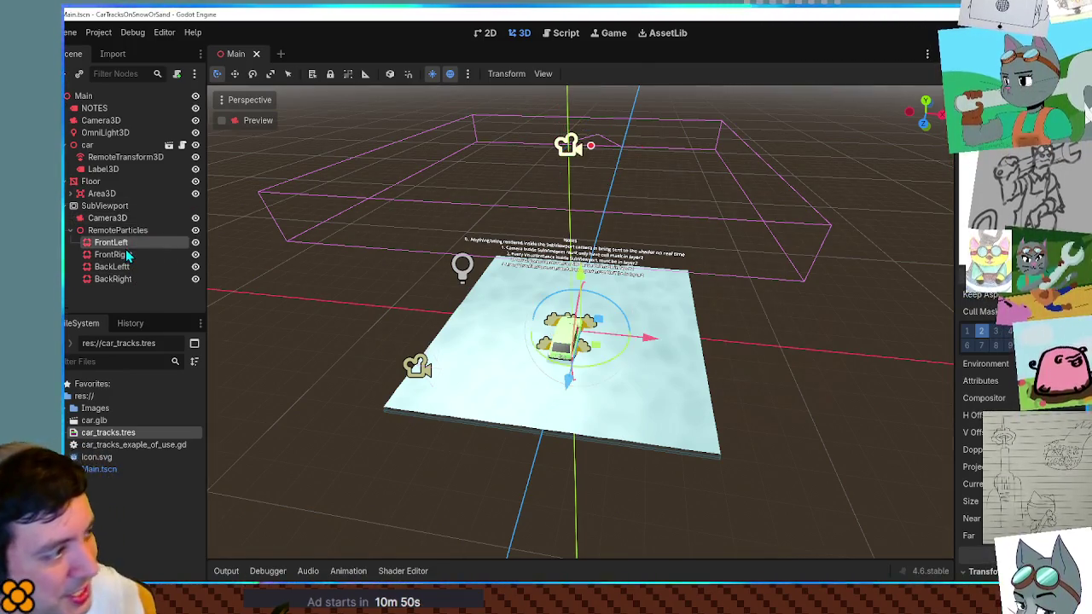
{"action": "left_click", "coordinate": [125, 277]}
{"action": "left_click", "coordinate": [129, 244]}
{"action": "left_click", "coordinate": [130, 268]}
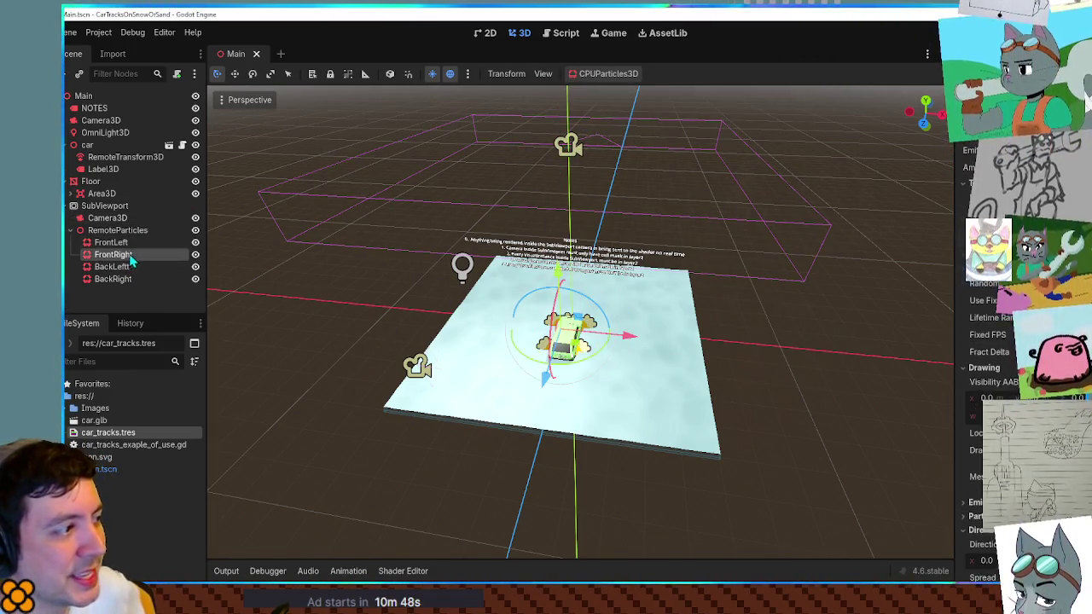
{"action": "left_click", "coordinate": [128, 276]}
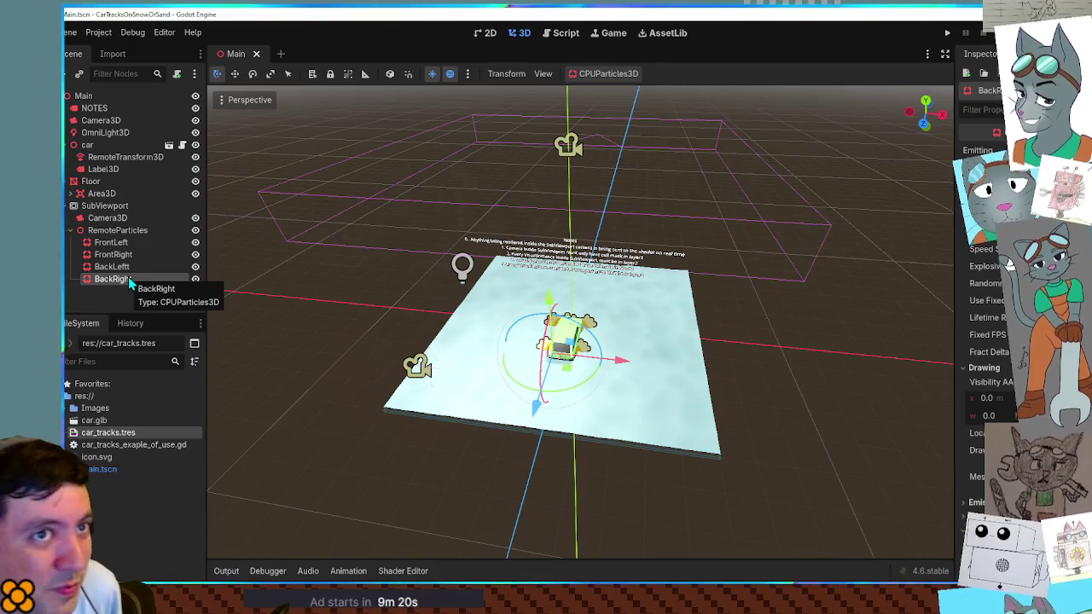
Step: Deselect the BackRight emitter and zoom in to look down on the car
{"action": "left_click", "coordinate": [347, 397]}
{"action": "scroll", "coordinate": [337, 402], "scroll_direction": "up", "scroll_amount": 5}
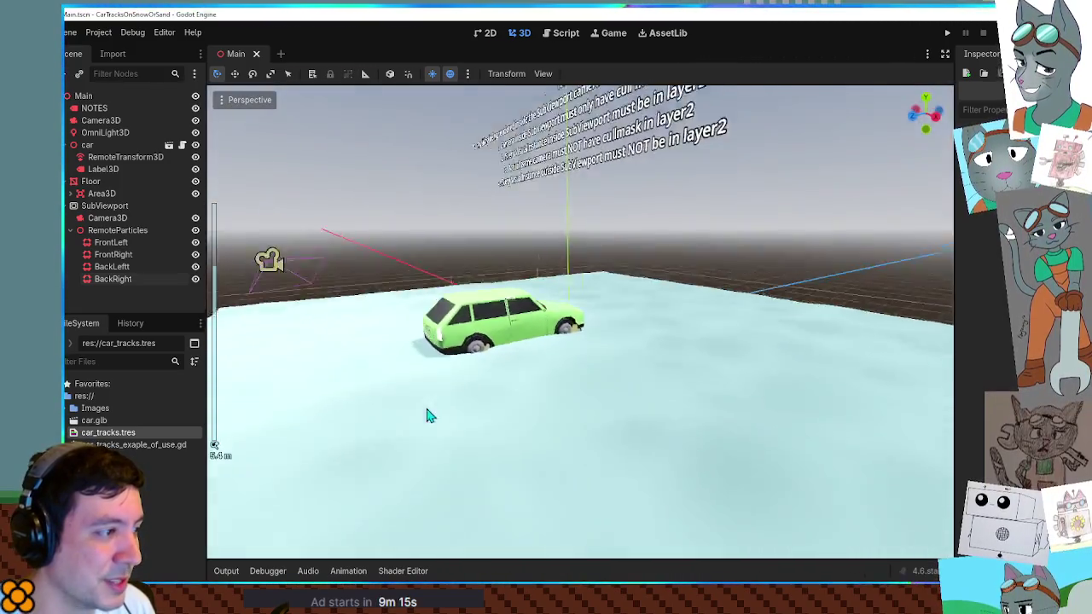
{"action": "left_click_drag", "start_coordinate": [429, 415], "coordinate": [453, 429]}
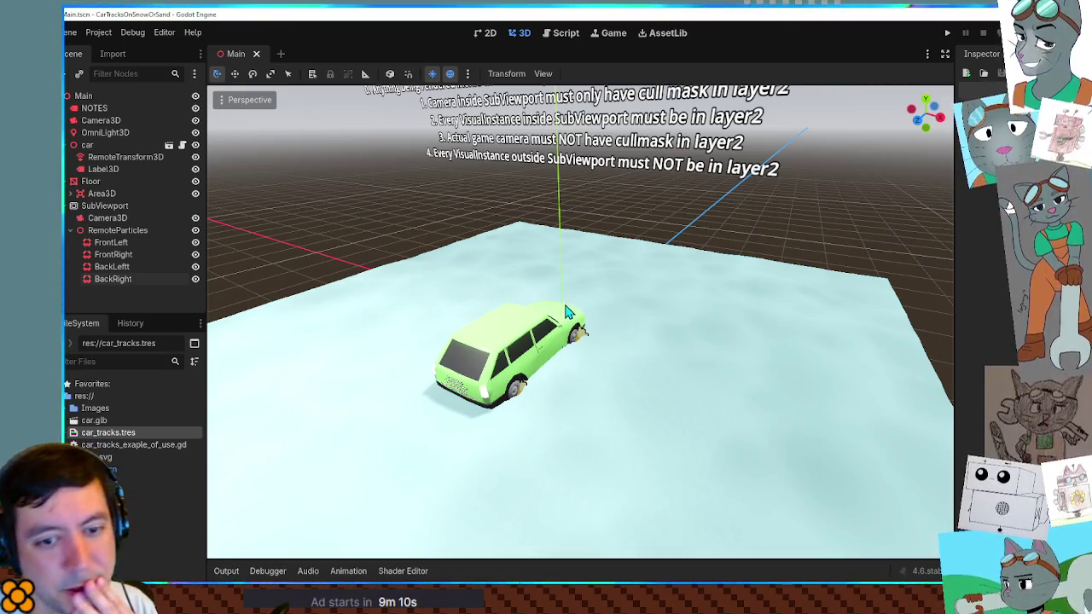
{"action": "scroll", "coordinate": [561, 318], "scroll_direction": "down", "scroll_amount": 5}
{"action": "scroll", "coordinate": [561, 317], "scroll_direction": "up", "scroll_amount": 10}
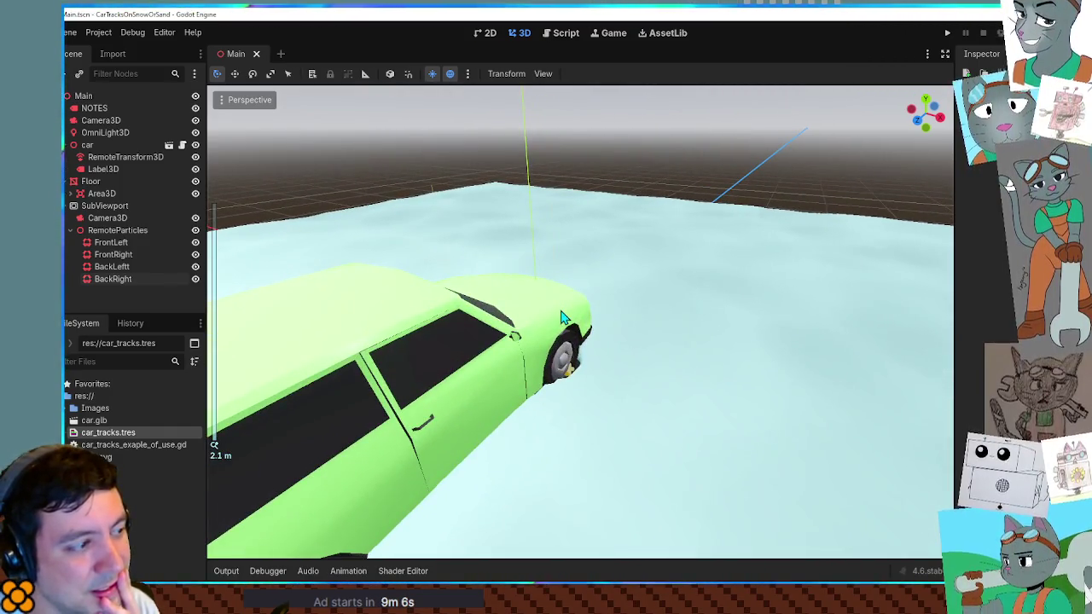
{"action": "scroll", "coordinate": [562, 317], "scroll_direction": "down", "scroll_amount": 4}
{"action": "scroll", "coordinate": [561, 317], "scroll_direction": "down", "scroll_amount": 2}
{"action": "scroll", "coordinate": [561, 320], "scroll_direction": "up", "scroll_amount": 4}
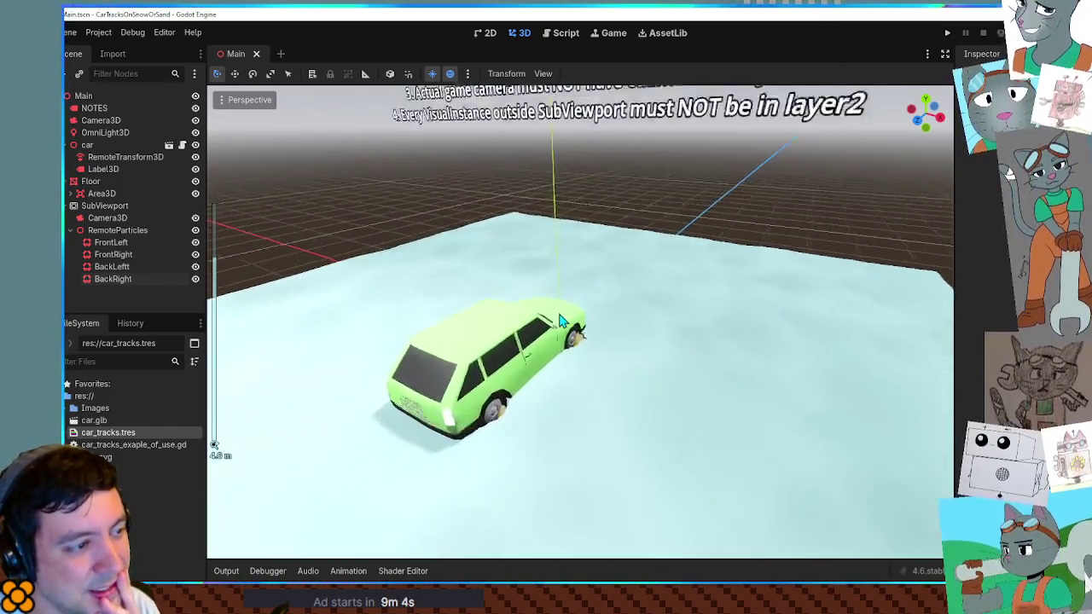
{"action": "scroll", "coordinate": [561, 320], "scroll_direction": "up", "scroll_amount": 4}
{"action": "scroll", "coordinate": [597, 314], "scroll_direction": "up", "scroll_amount": 3}
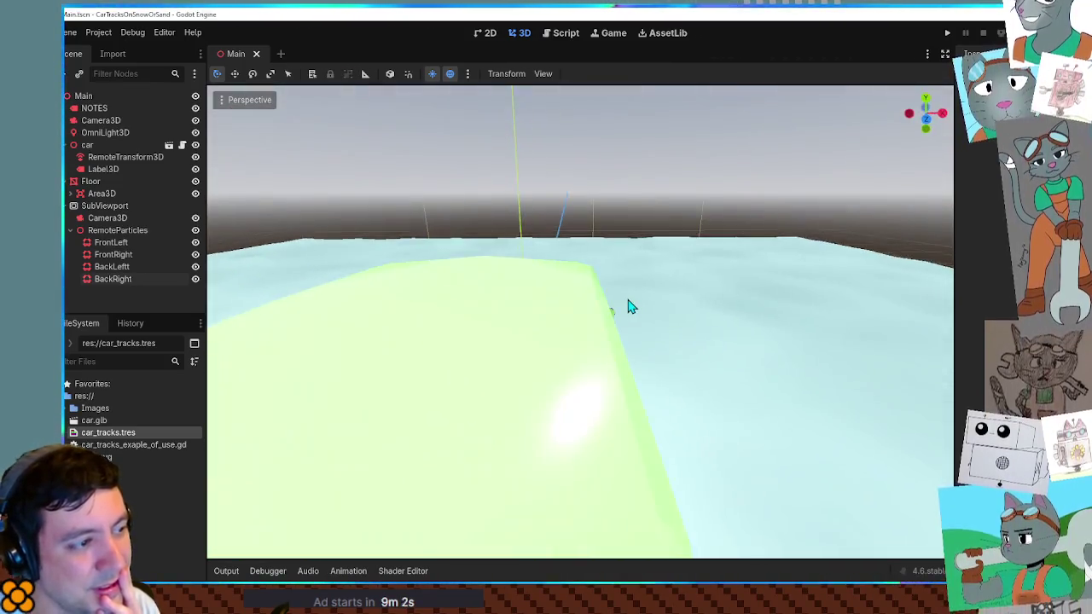
{"action": "scroll", "coordinate": [602, 305], "scroll_direction": "down", "scroll_amount": 2}
{"action": "scroll", "coordinate": [600, 311], "scroll_direction": "up", "scroll_amount": 4}
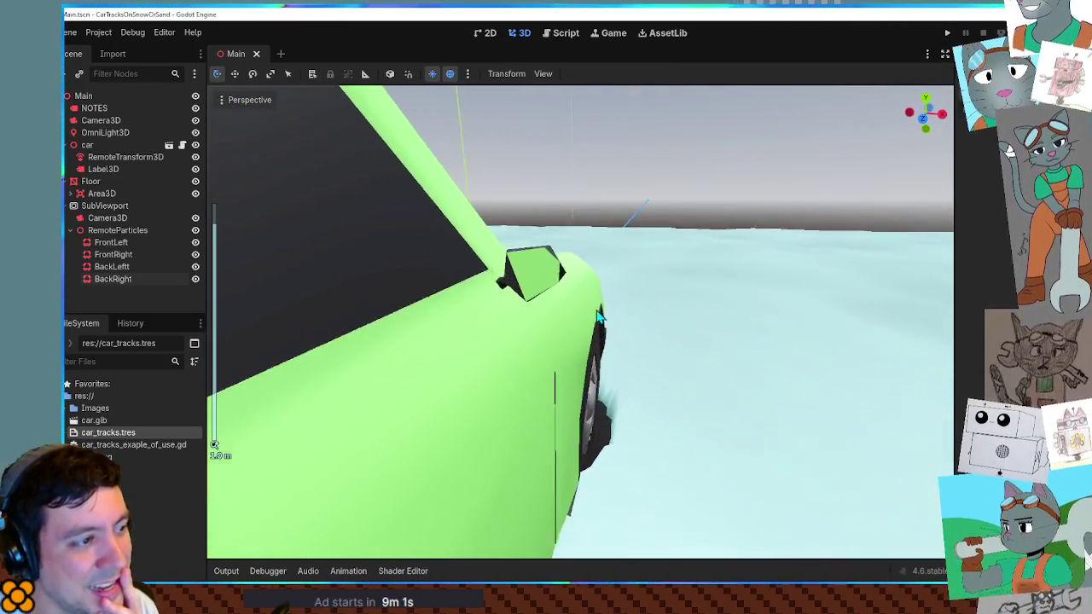
{"action": "scroll", "coordinate": [599, 316], "scroll_direction": "down", "scroll_amount": 4}
{"action": "scroll", "coordinate": [587, 313], "scroll_direction": "down", "scroll_amount": 4}
Step: Orbit around the car, through its cabin, and down to a low angle
{"action": "mouse_move", "coordinate": [587, 314]}
{"action": "left_mouse_down"}
{"action": "mouse_move", "coordinate": [529, 318]}
{"action": "mouse_move", "coordinate": [570, 321]}
{"action": "left_mouse_up"}
{"action": "scroll", "coordinate": [570, 322], "scroll_direction": "up", "scroll_amount": 4}
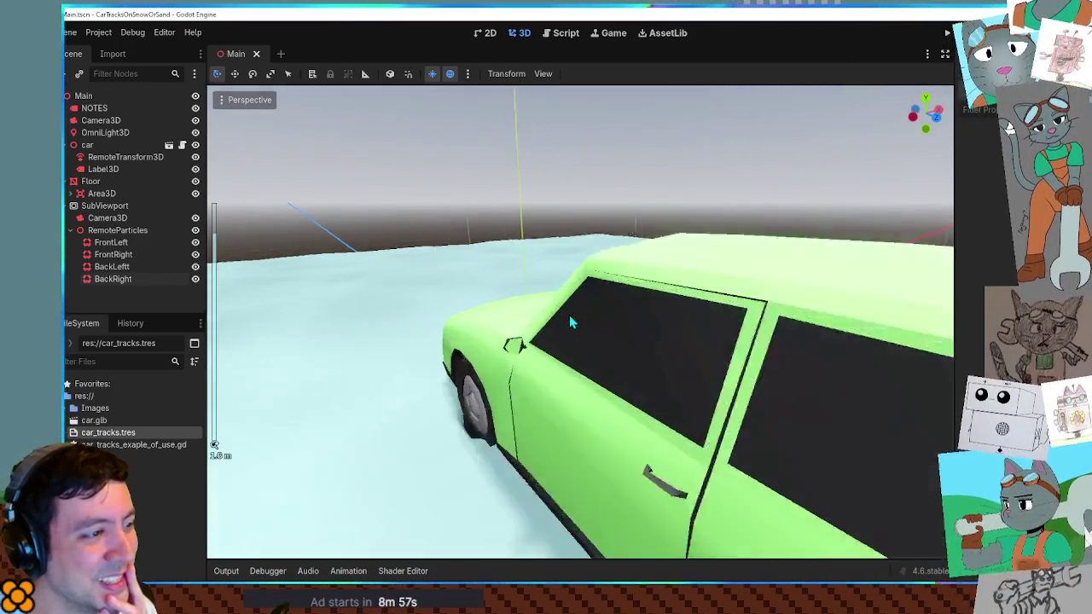
{"action": "scroll", "coordinate": [482, 347], "scroll_direction": "up", "scroll_amount": 2}
{"action": "scroll", "coordinate": [466, 370], "scroll_direction": "down", "scroll_amount": 3}
{"action": "scroll", "coordinate": [521, 373], "scroll_direction": "up", "scroll_amount": 5}
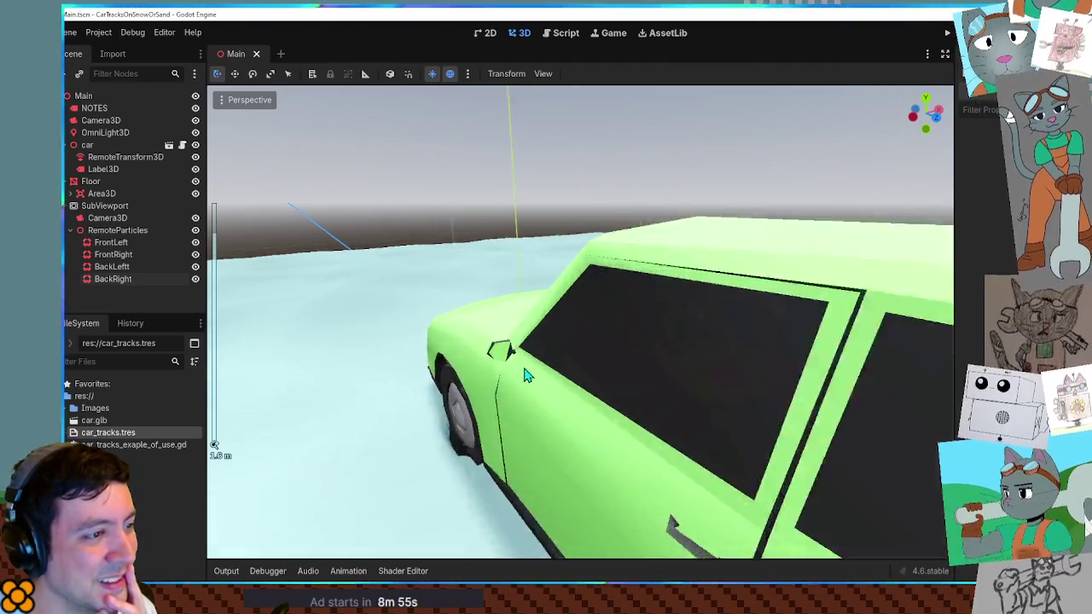
{"action": "mouse_move", "coordinate": [497, 369]}
{"action": "left_mouse_down"}
{"action": "mouse_move", "coordinate": [470, 361]}
{"action": "mouse_move", "coordinate": [489, 359]}
{"action": "left_mouse_up"}
{"action": "scroll", "coordinate": [487, 358], "scroll_direction": "down", "scroll_amount": 6}
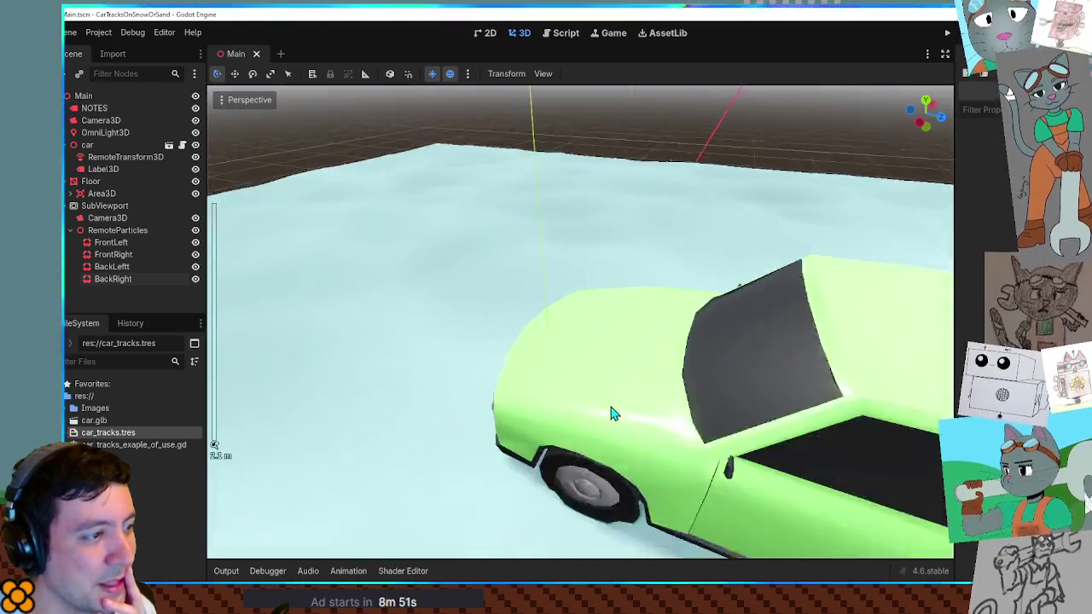
{"action": "mouse_move", "coordinate": [690, 415]}
{"action": "left_mouse_down"}
{"action": "mouse_move", "coordinate": [577, 349]}
{"action": "mouse_move", "coordinate": [622, 397]}
{"action": "mouse_move", "coordinate": [578, 305]}
{"action": "mouse_move", "coordinate": [642, 287]}
{"action": "mouse_move", "coordinate": [628, 273]}
{"action": "left_mouse_up"}
{"action": "scroll", "coordinate": [628, 273], "scroll_direction": "down", "scroll_amount": 4}
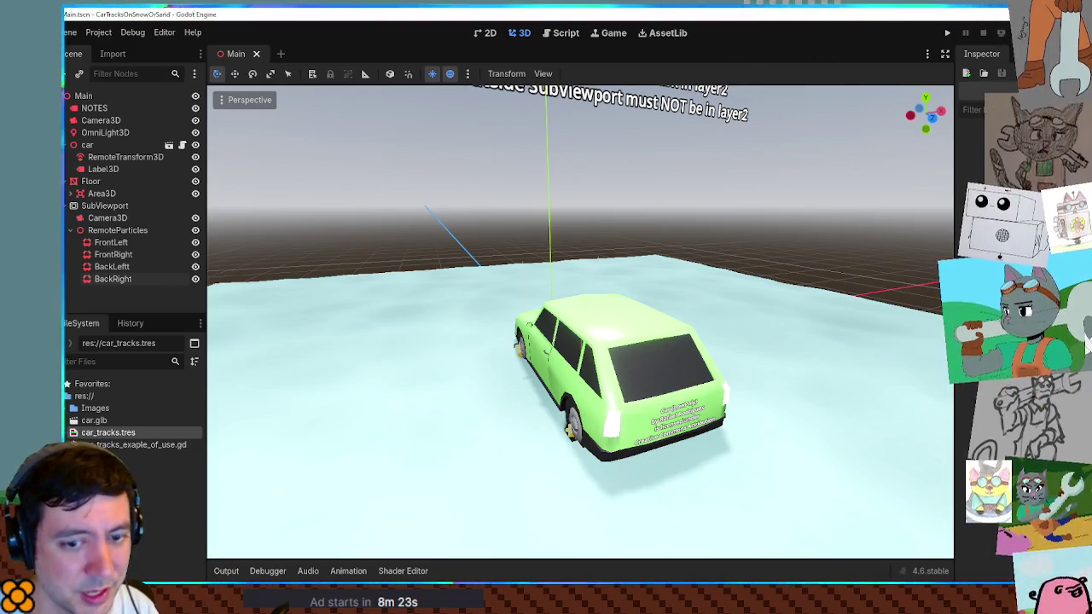
Step: Zoom the viewport out and launch the Paper Robot project for testing
{"action": "scroll", "coordinate": [751, 353], "scroll_direction": "down", "scroll_amount": 5}
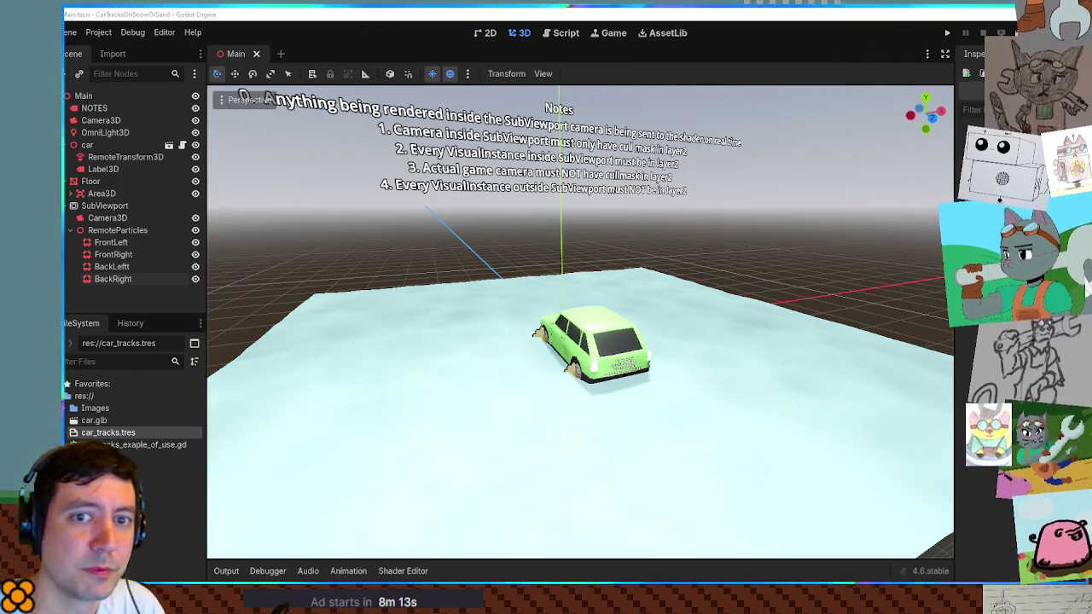
{"action": "key", "text": "alt+Tab"}
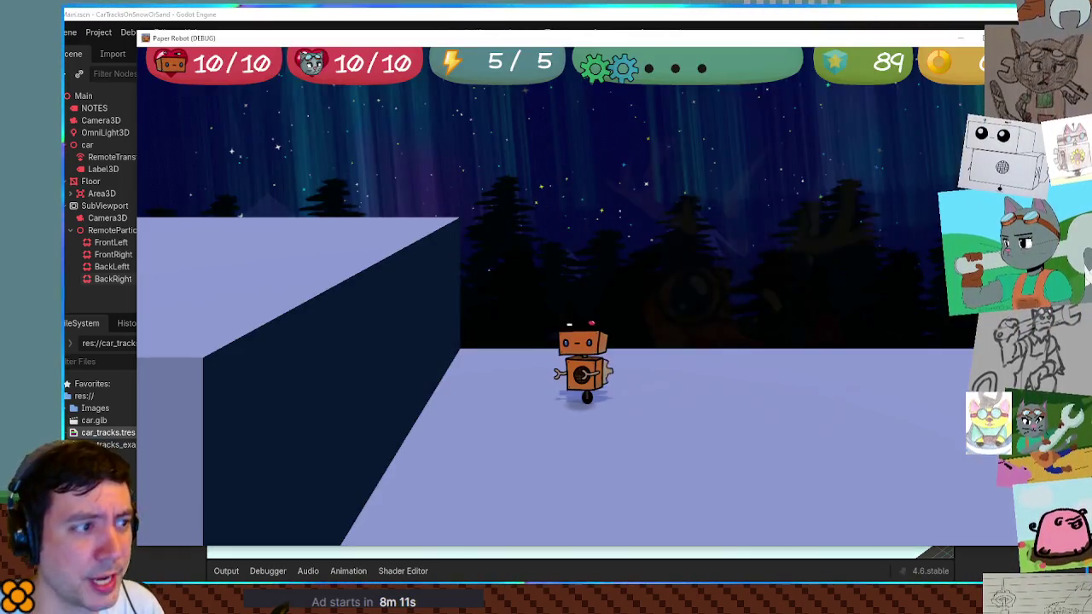
{"action": "key", "text": "d"}
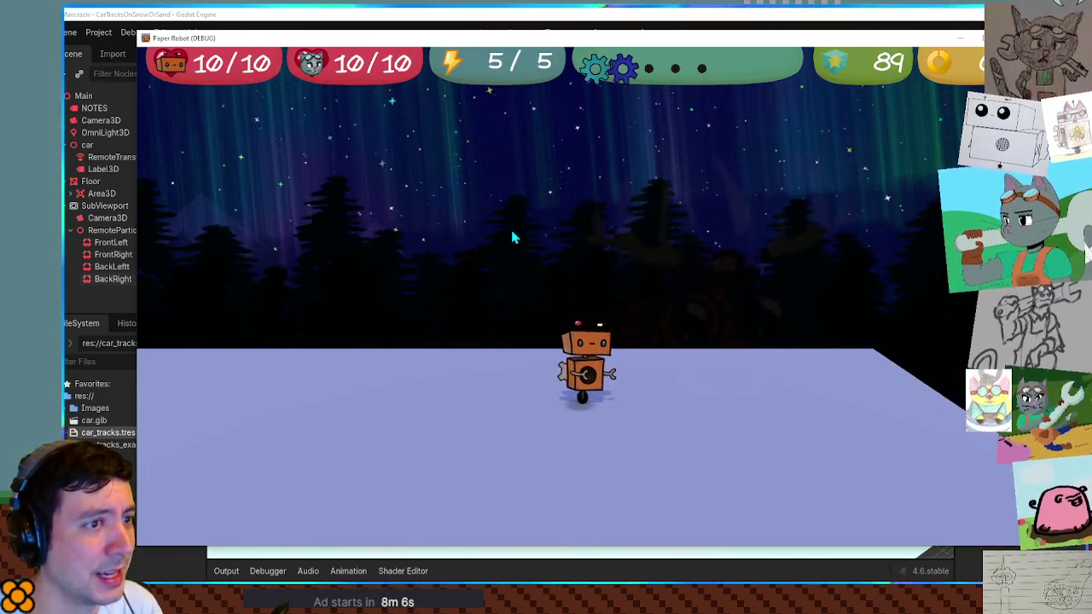
{"action": "key", "text": "a"}
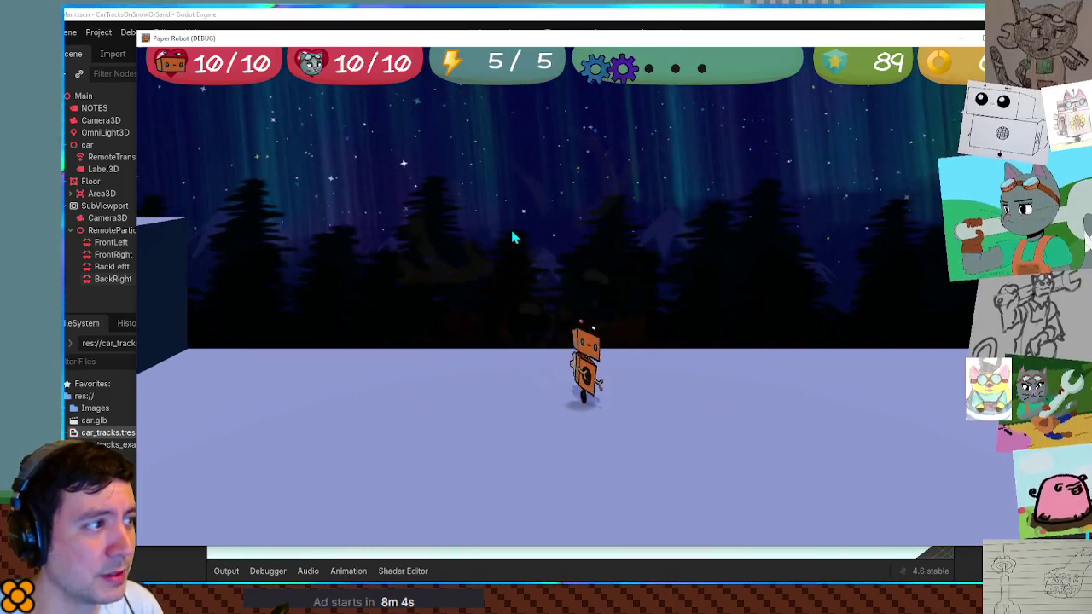
{"action": "key", "text": "d"}
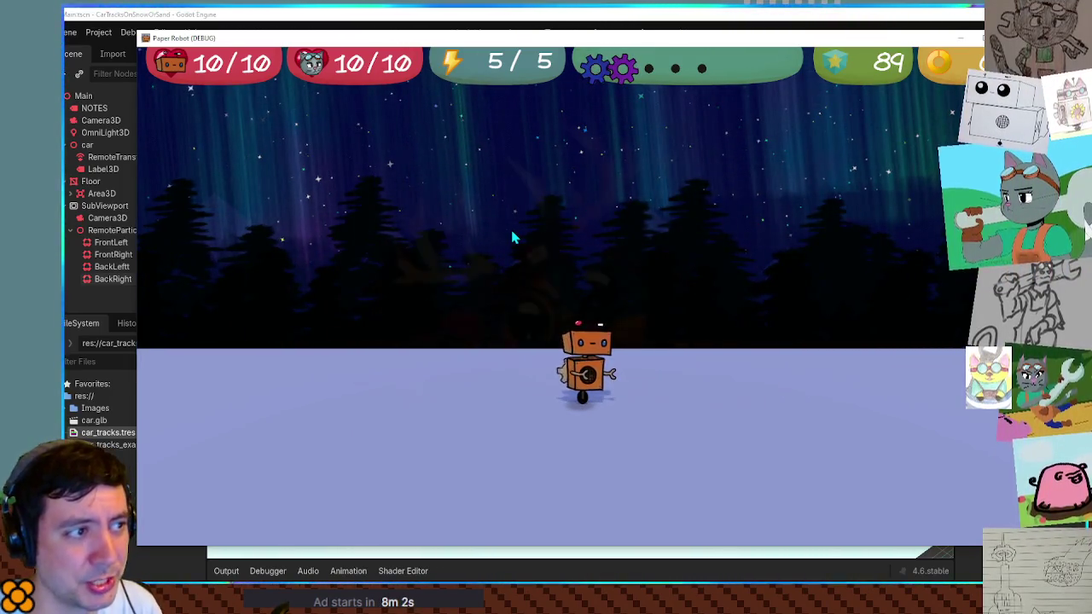
{"action": "key", "text": "a"}
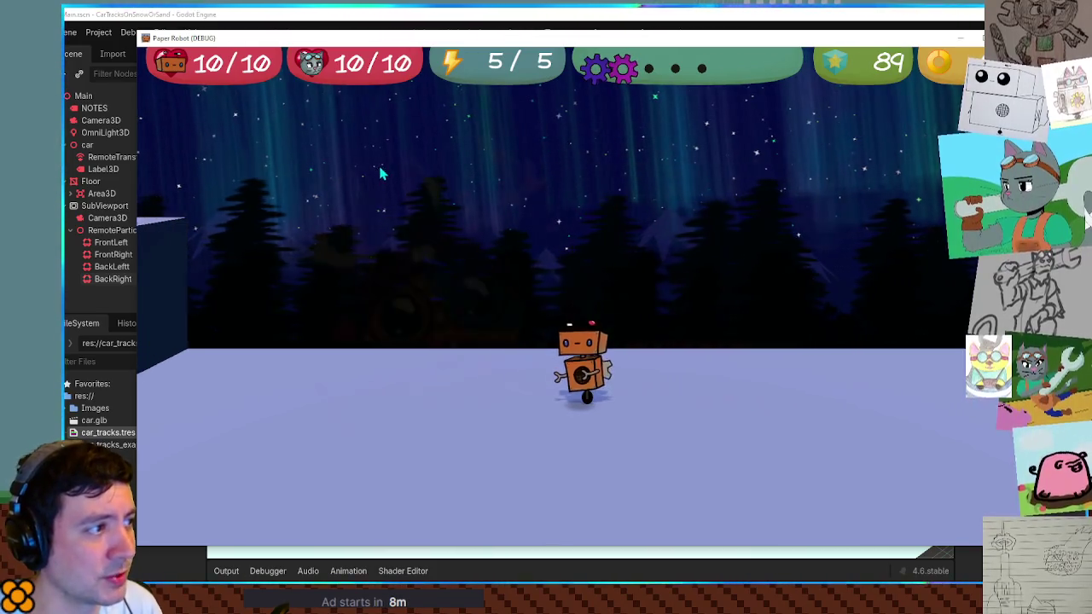
{"action": "key", "text": "d"}
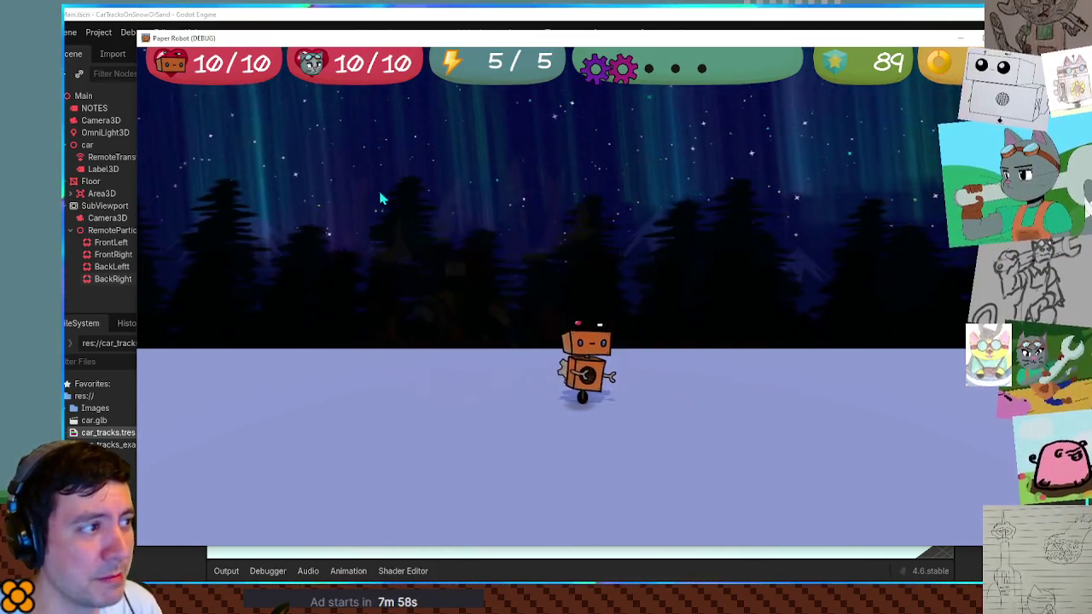
{"action": "key", "text": "a"}
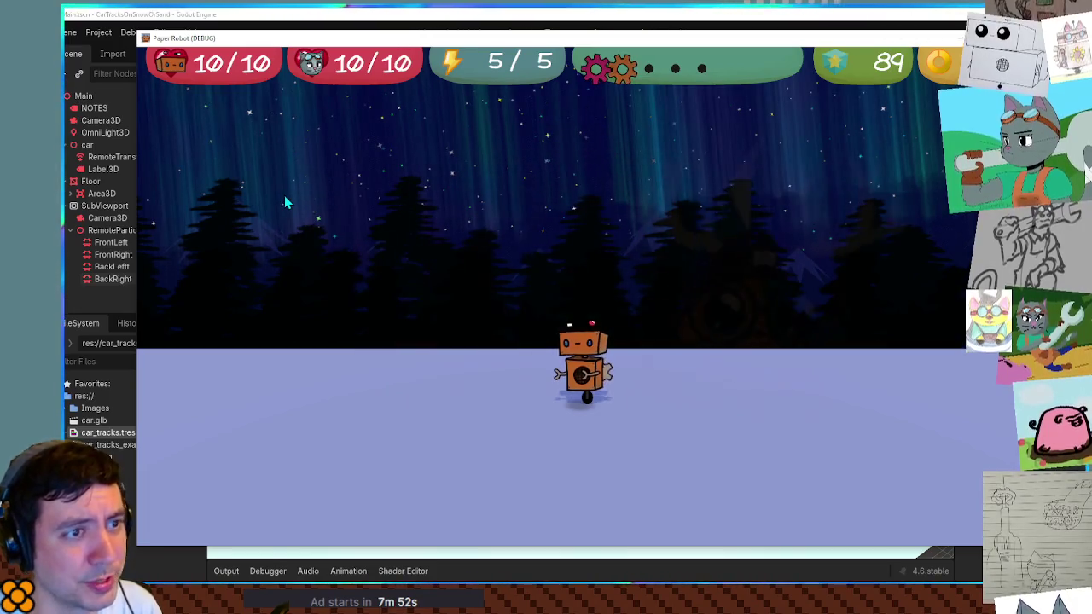
{"action": "key", "text": "a"}
{"action": "key", "text": "d"}
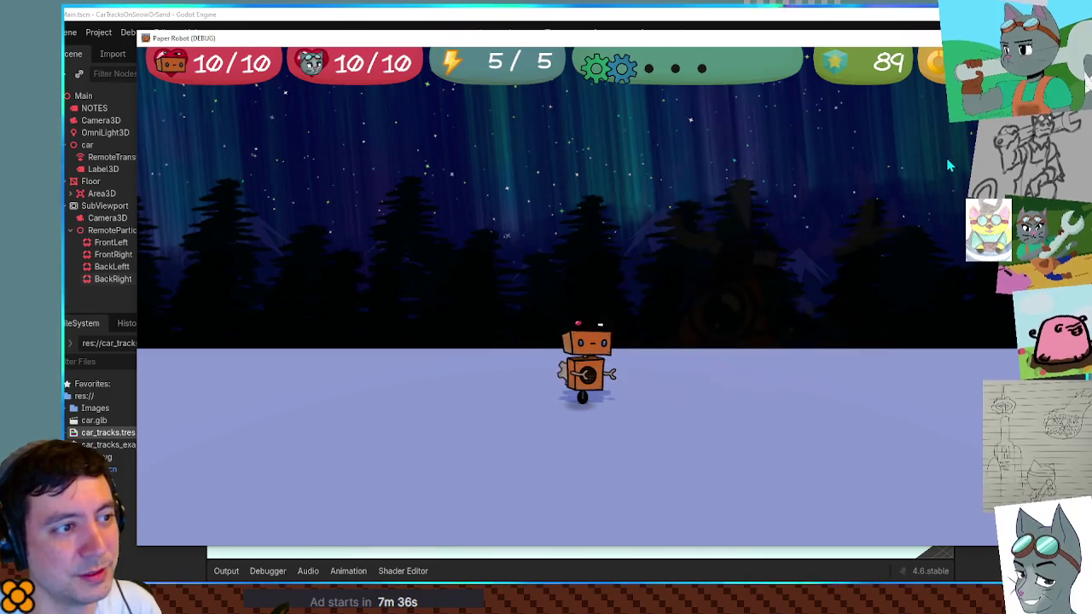
{"action": "key", "text": "a"}
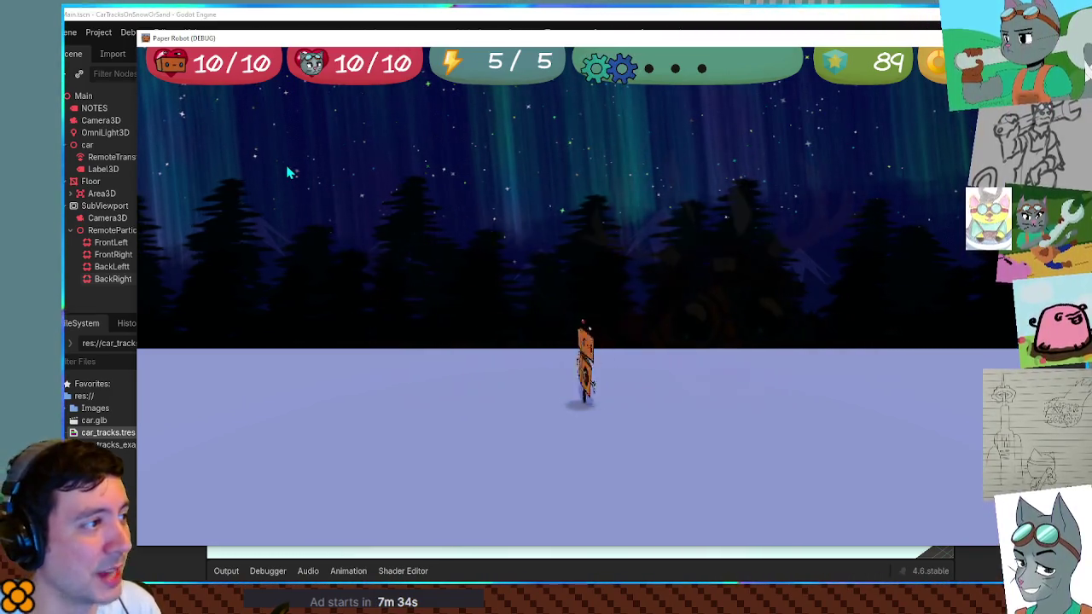
{"action": "key", "text": "s"}
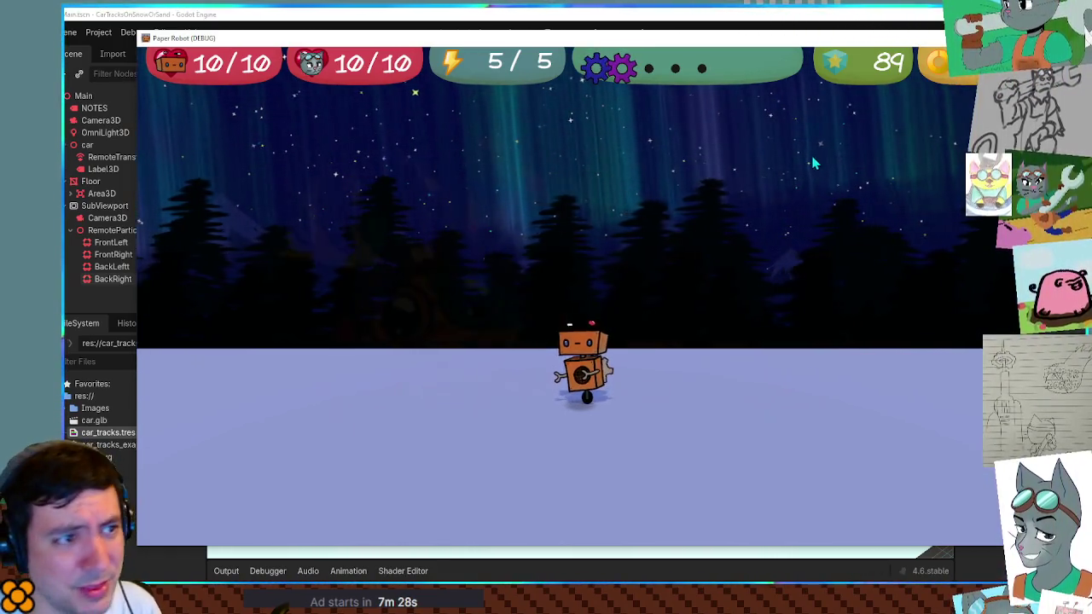
{"action": "key", "text": "a"}
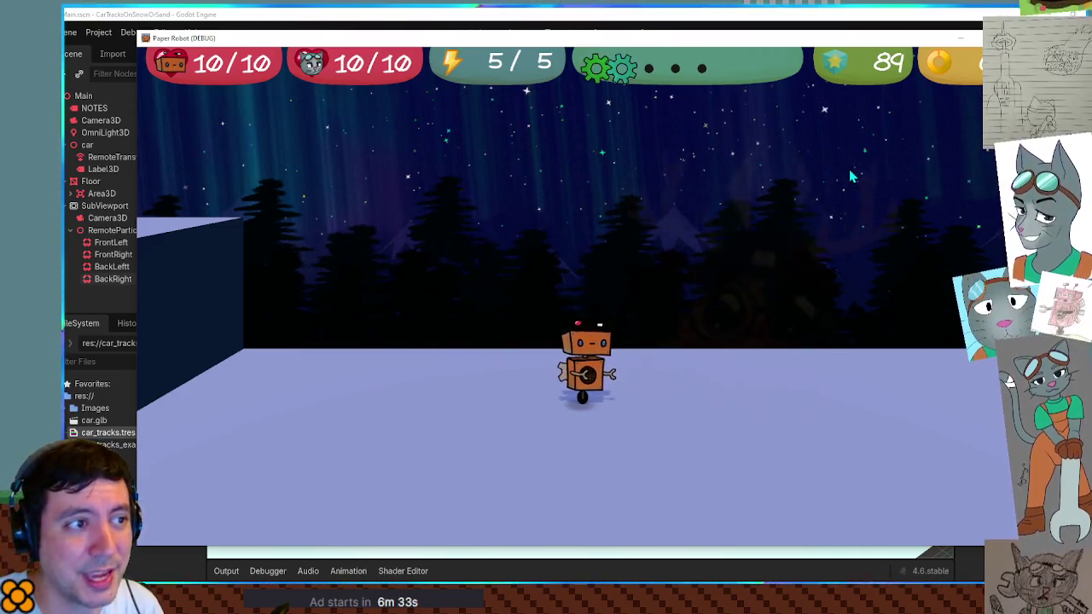
{"action": "key", "text": "Right"}
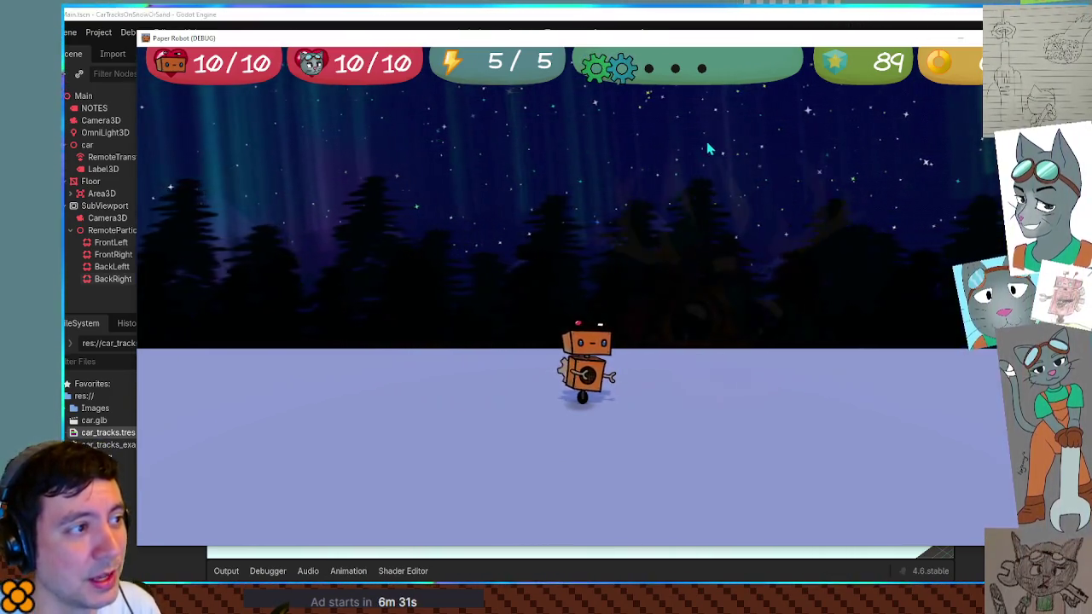
{"action": "key", "text": "Right"}
{"action": "key", "text": "Left"}
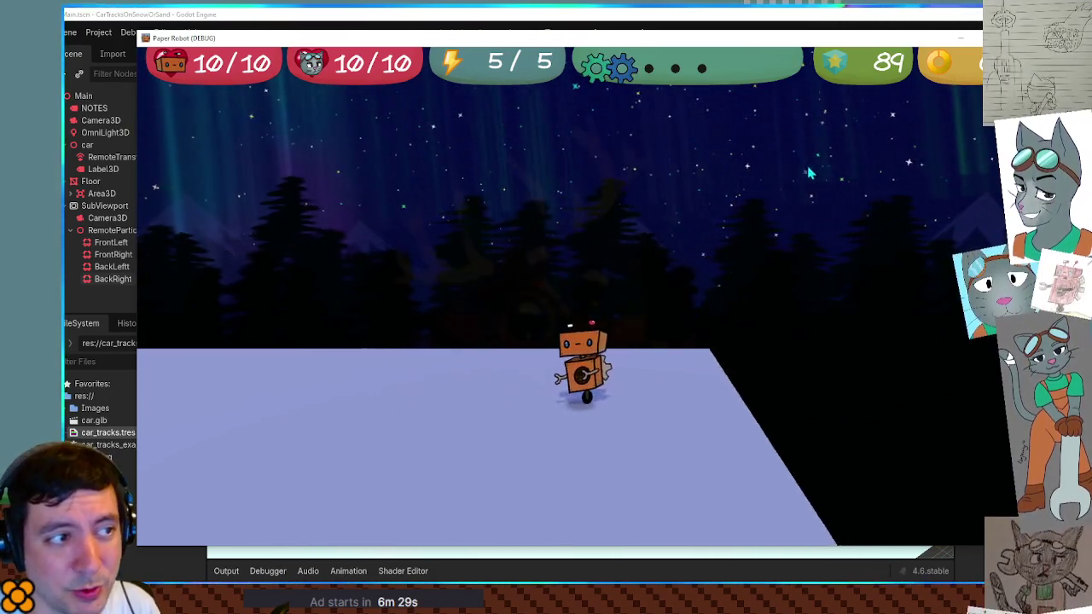
{"action": "key", "text": "Left"}
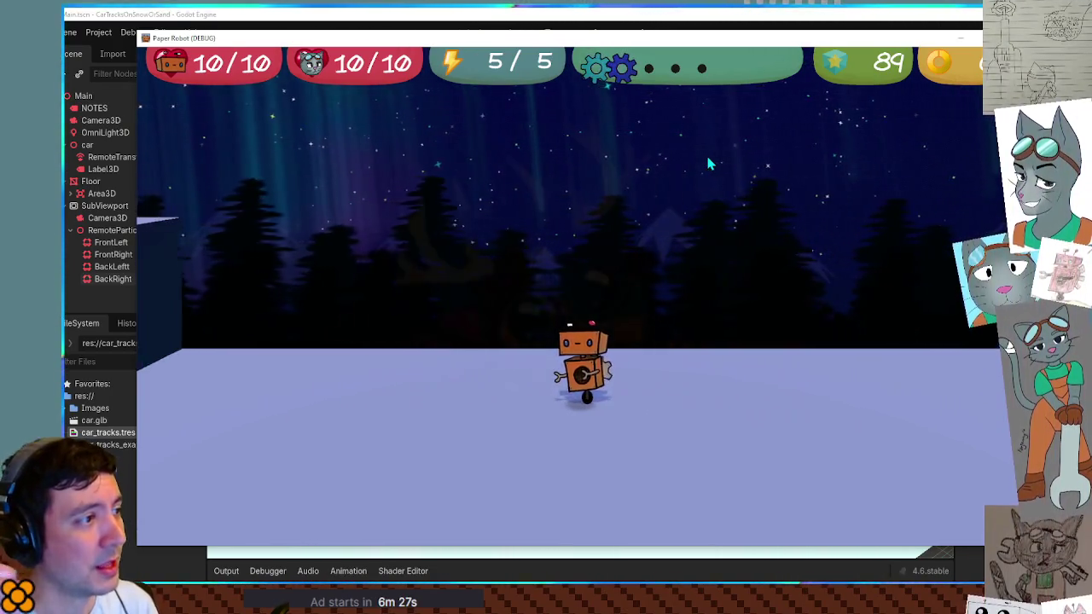
{"action": "key", "text": "Left"}
{"action": "key", "text": "Right"}
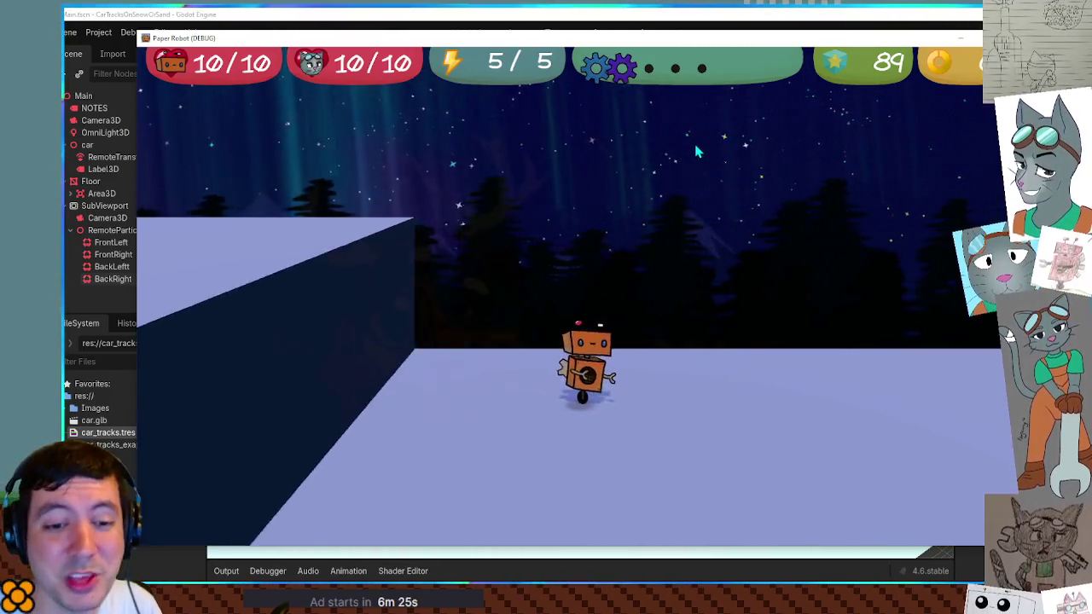
{"action": "key", "text": "Right"}
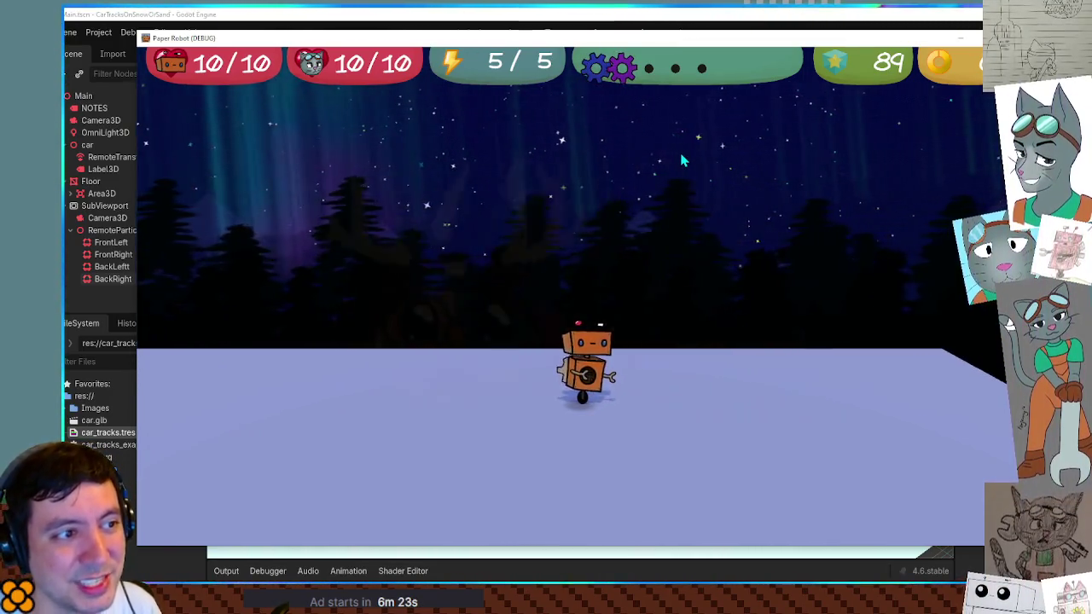
{"action": "key", "text": "Left"}
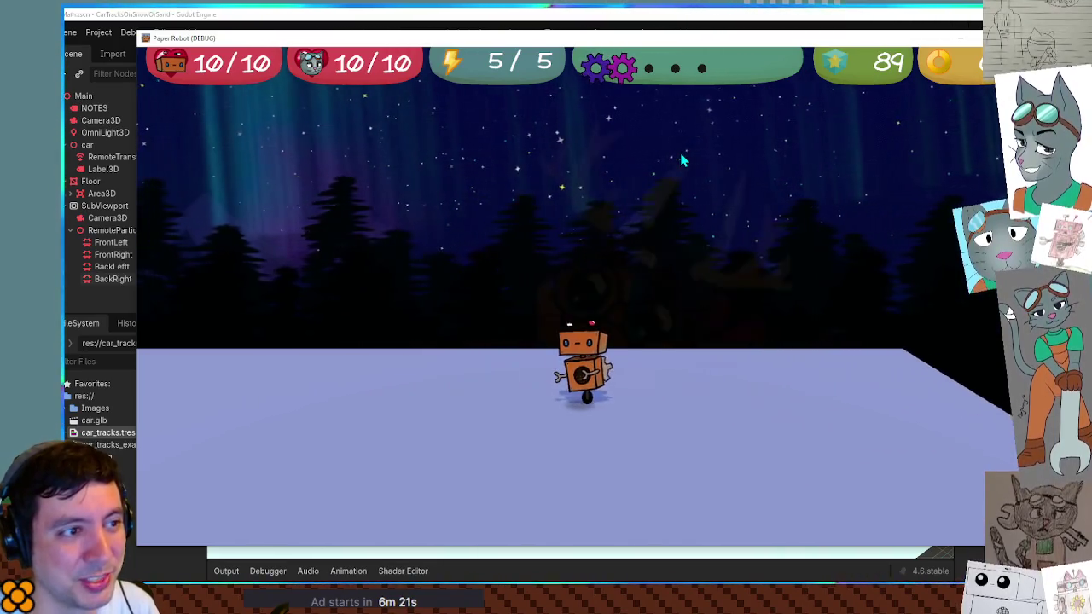
{"action": "key", "text": "Left"}
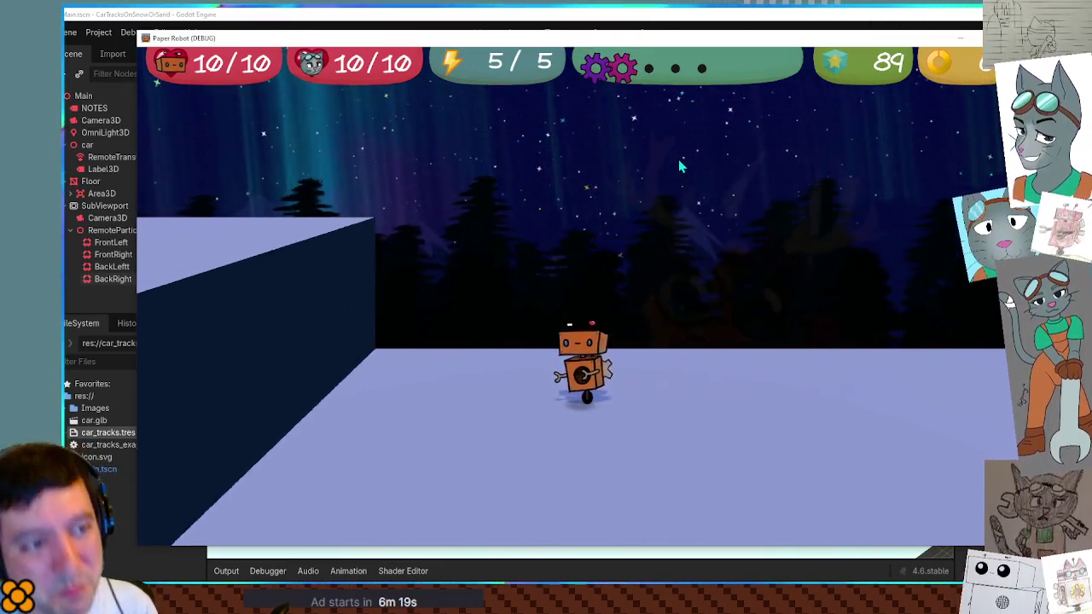
{"action": "key", "text": "Right"}
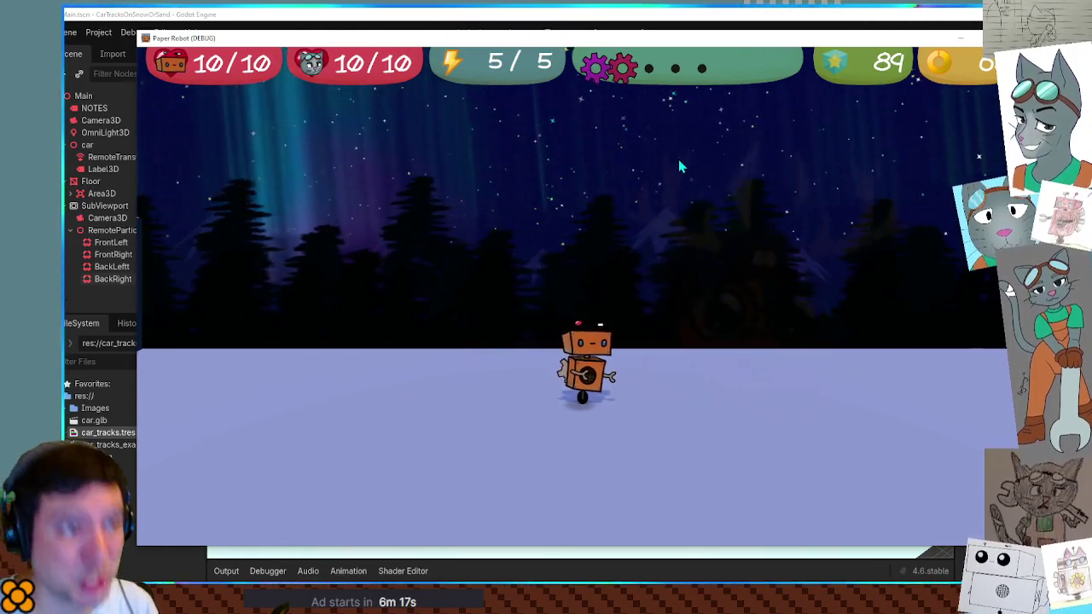
{"action": "key", "text": "Right"}
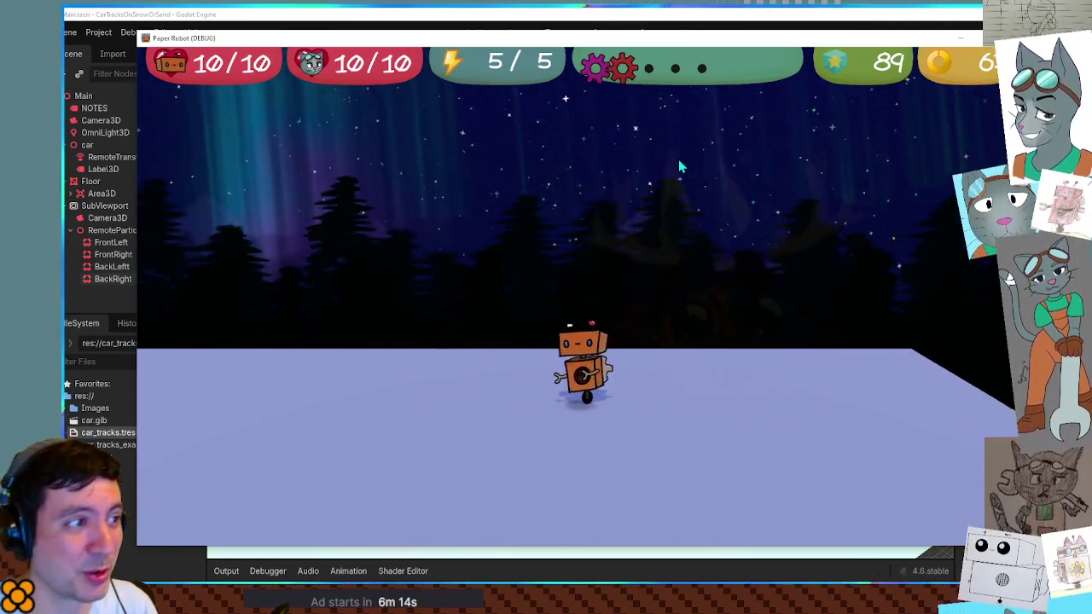
{"action": "key", "text": "Left"}
{"action": "key", "text": "Left"}
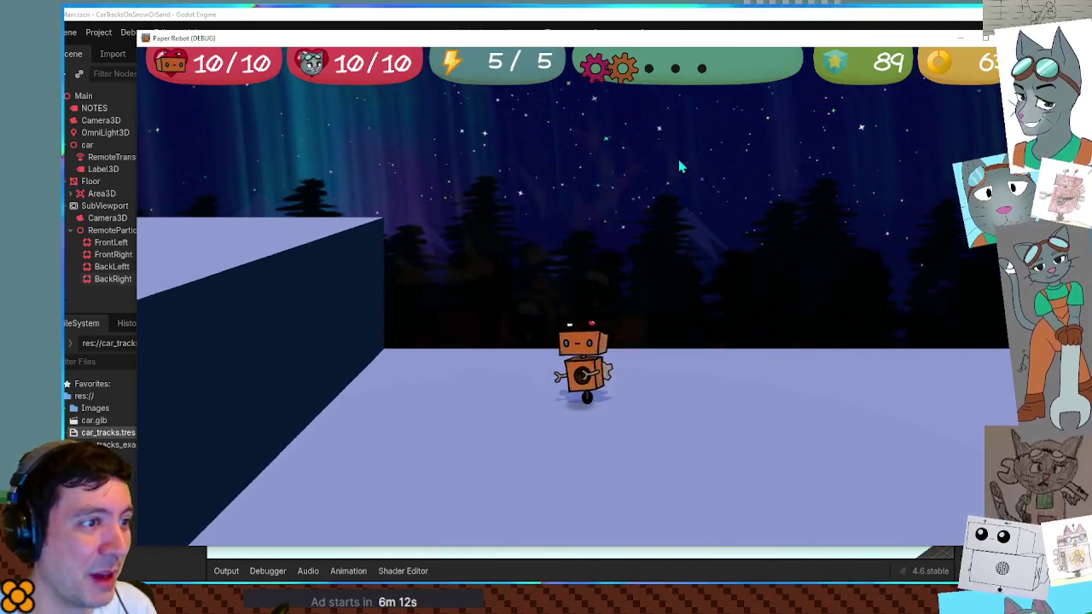
{"action": "key", "text": "Right"}
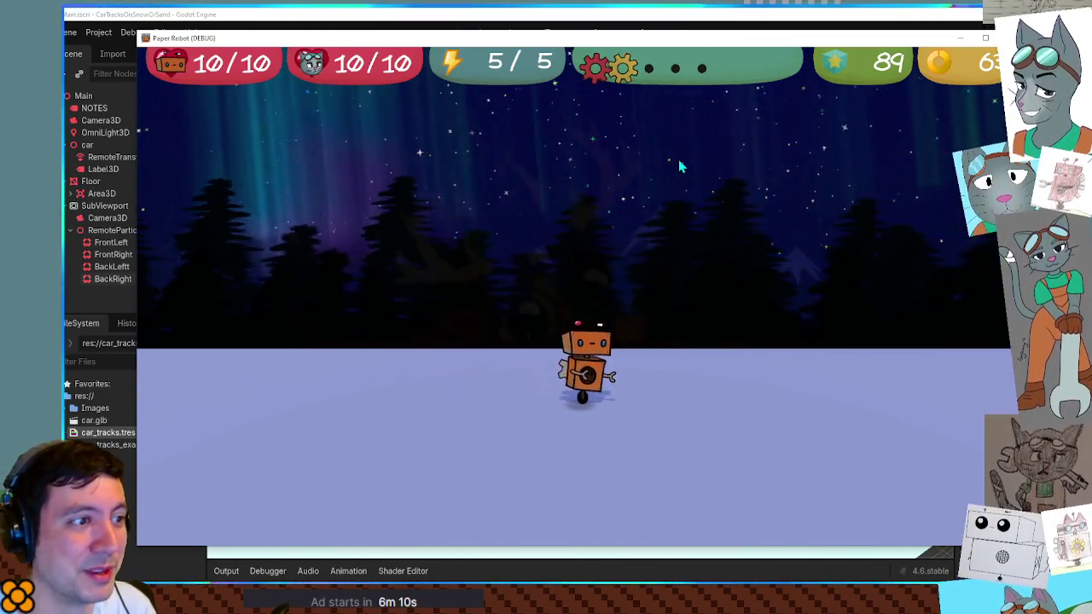
{"action": "key", "text": "Right"}
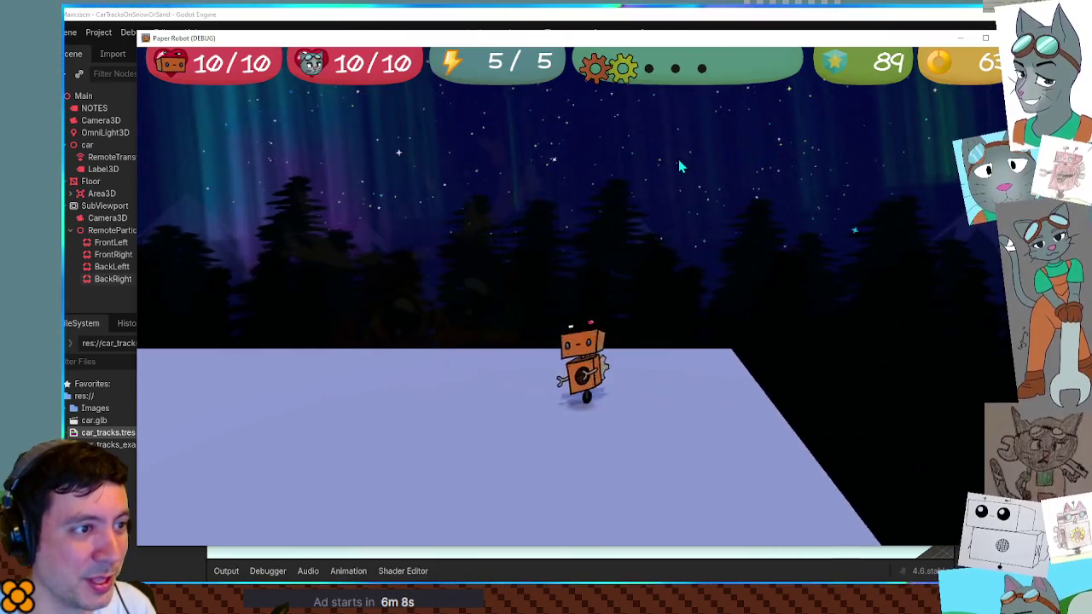
{"action": "key", "text": "Left"}
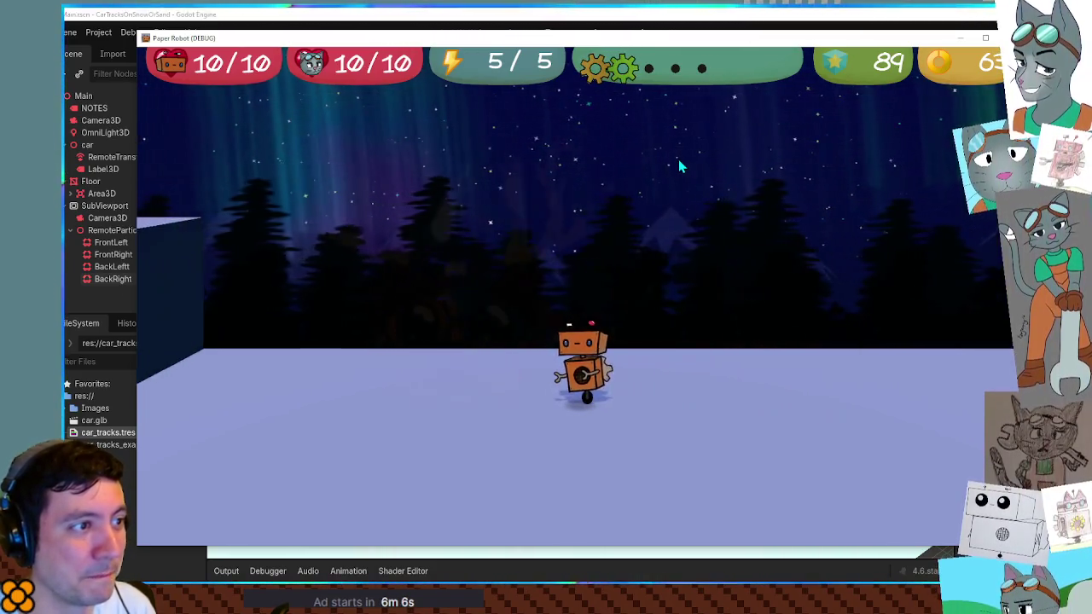
{"action": "key", "text": "Right"}
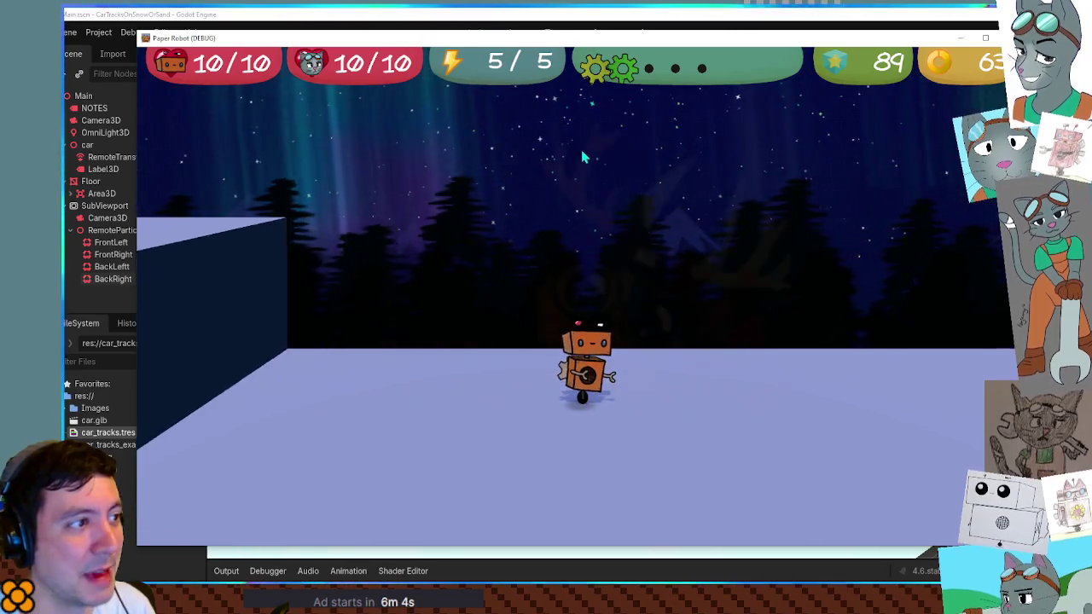
{"action": "key", "text": "Right"}
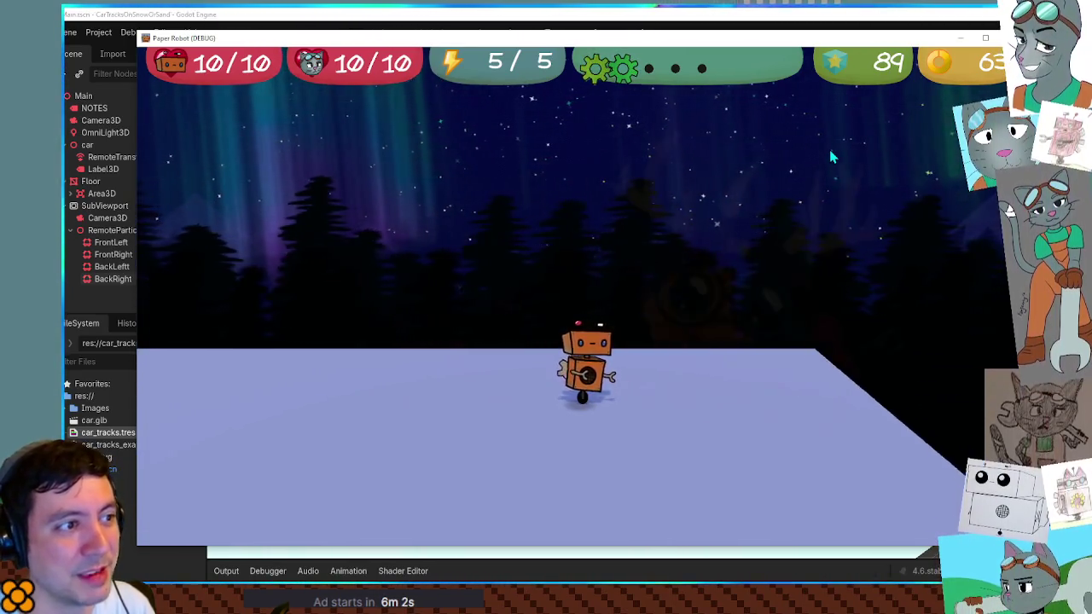
{"action": "key", "text": "Left"}
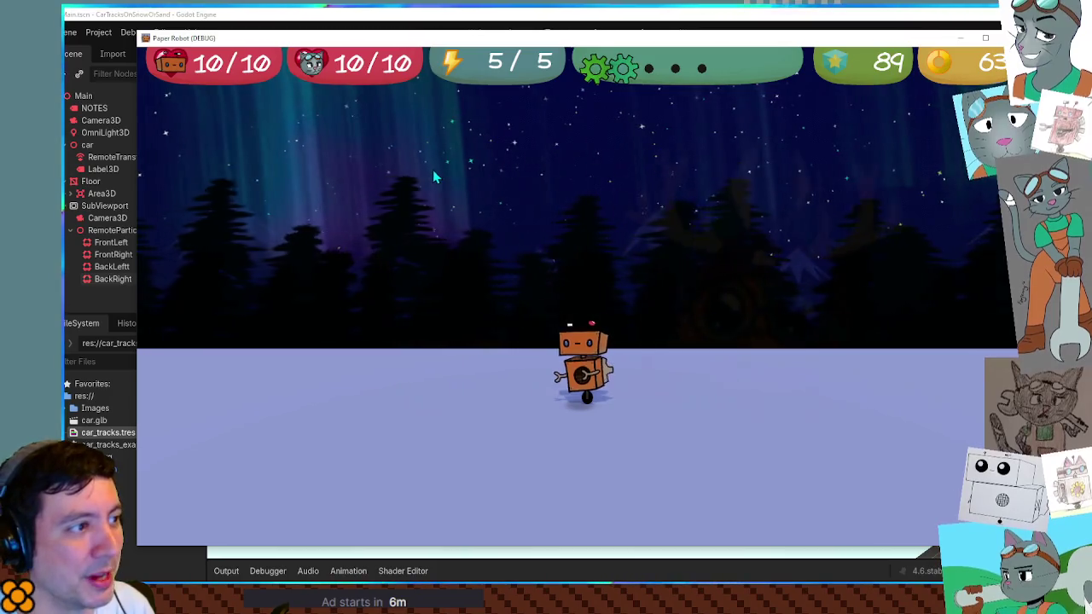
{"action": "key", "text": "Right"}
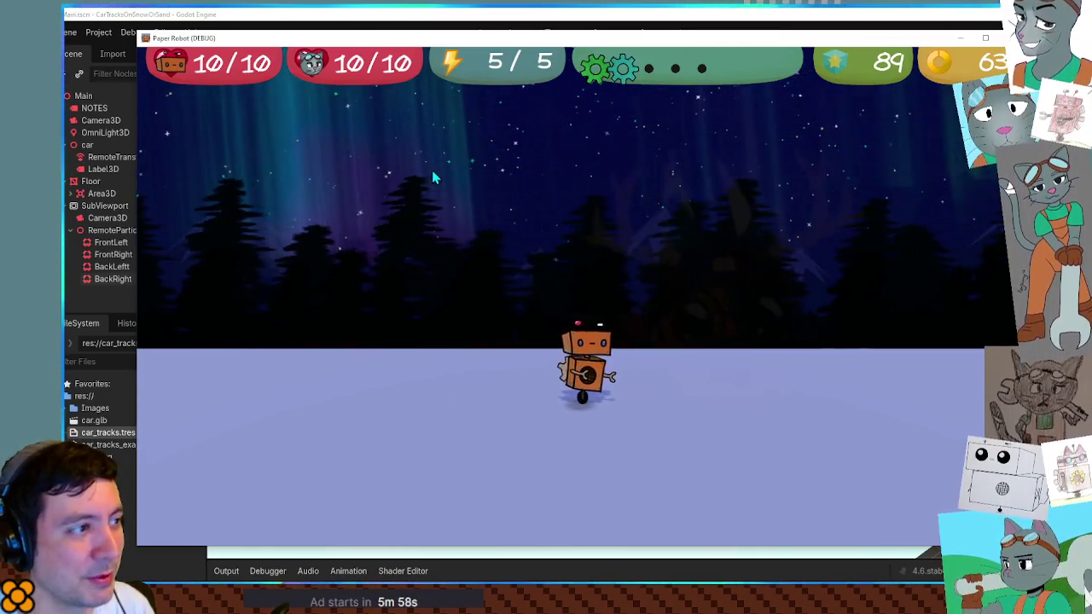
{"action": "key", "text": "Right"}
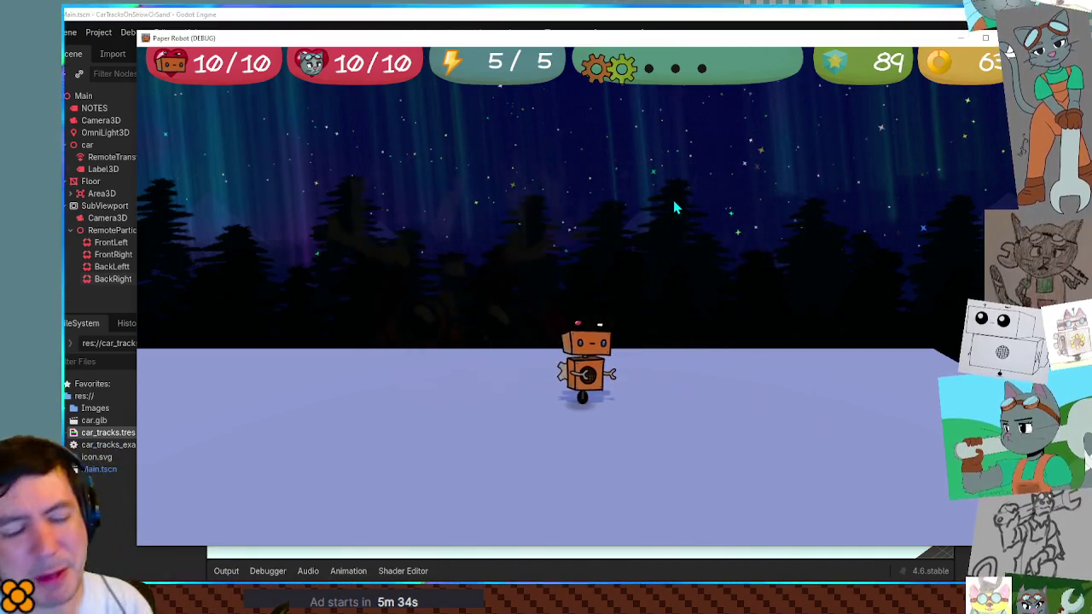
{"action": "key", "text": "a"}
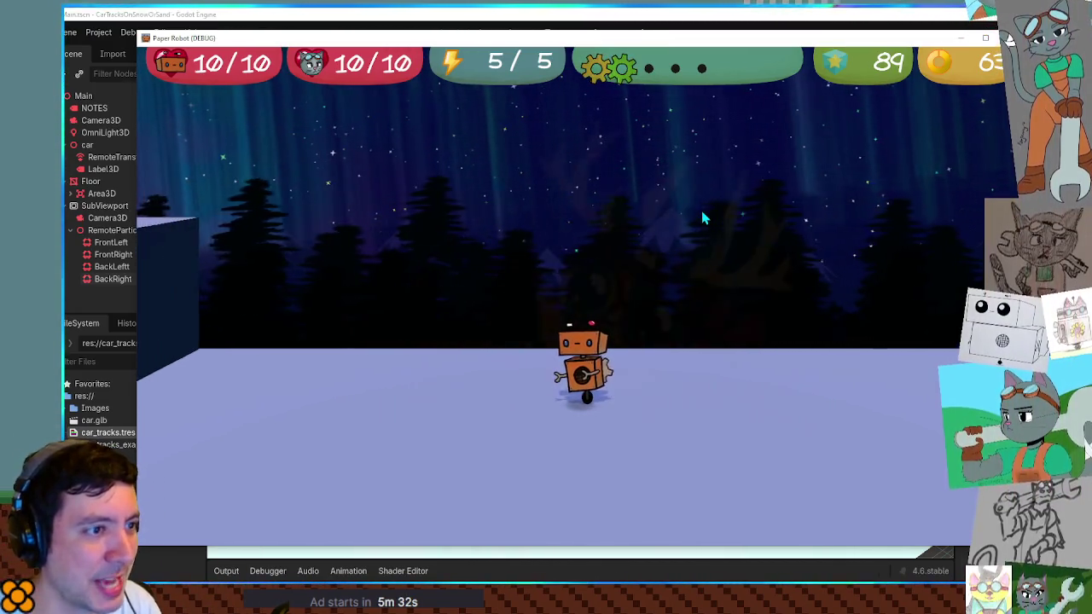
Step: Turn and move the robot with A, D, W and S to test camera behaviour, then stop the game
{"action": "key", "text": "a"}
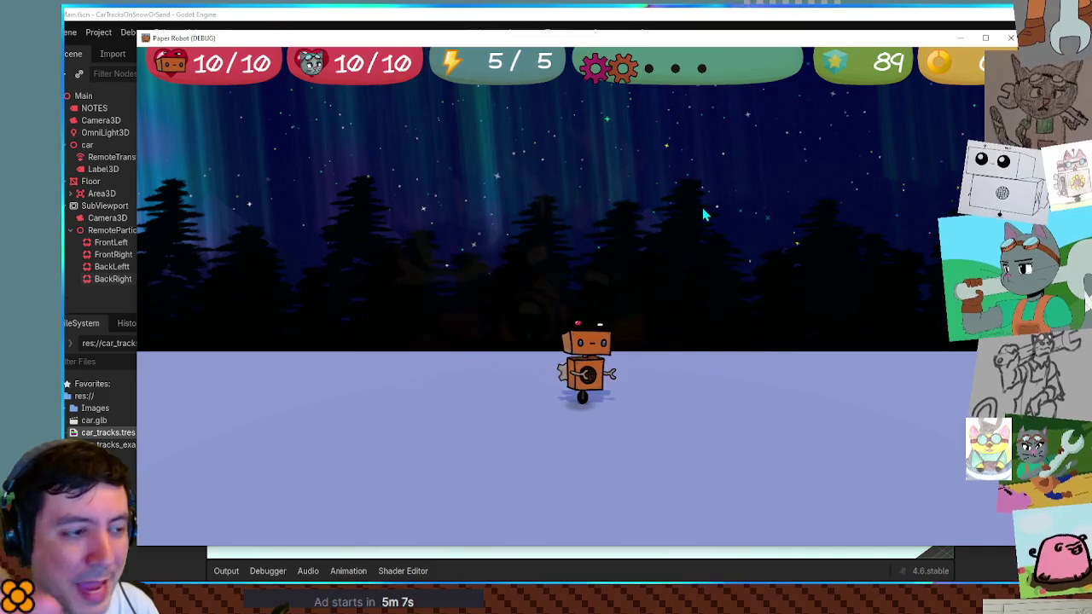
{"action": "key", "text": "a"}
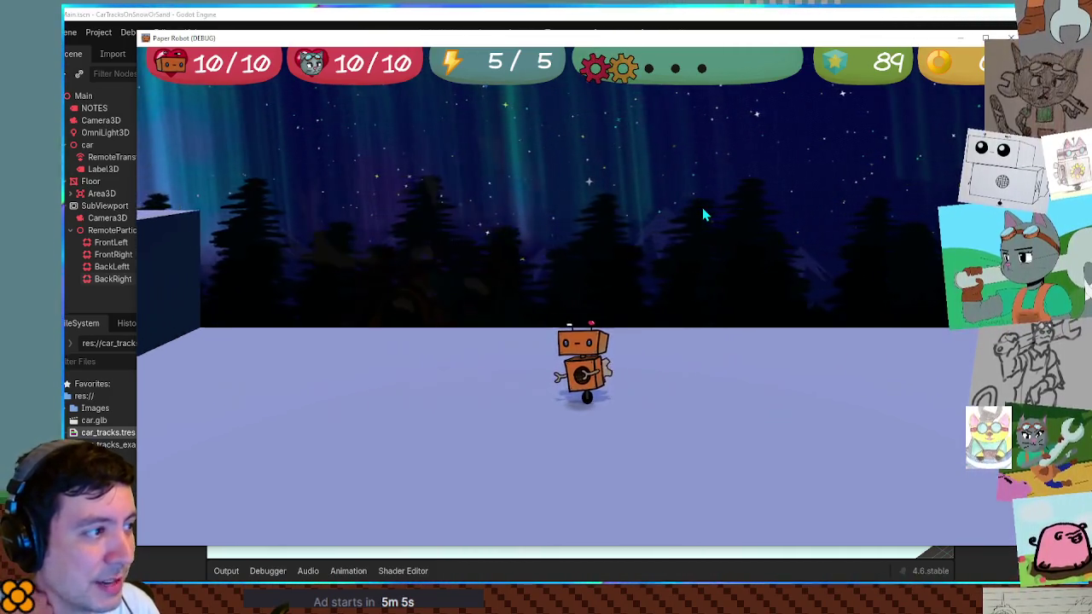
{"action": "key", "text": "d"}
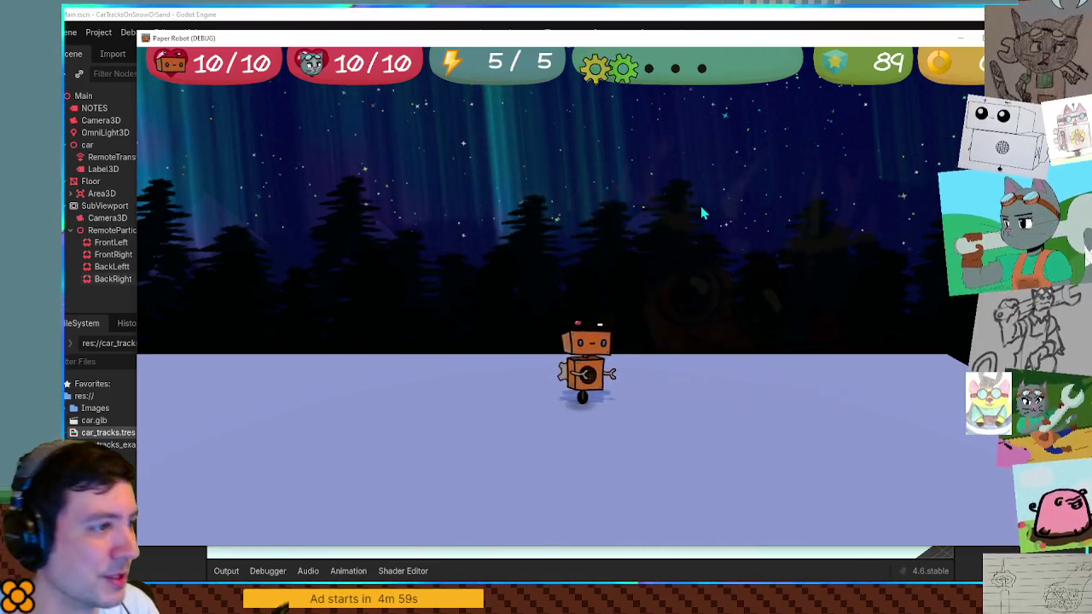
{"action": "key", "text": "a"}
{"action": "key", "text": "a"}
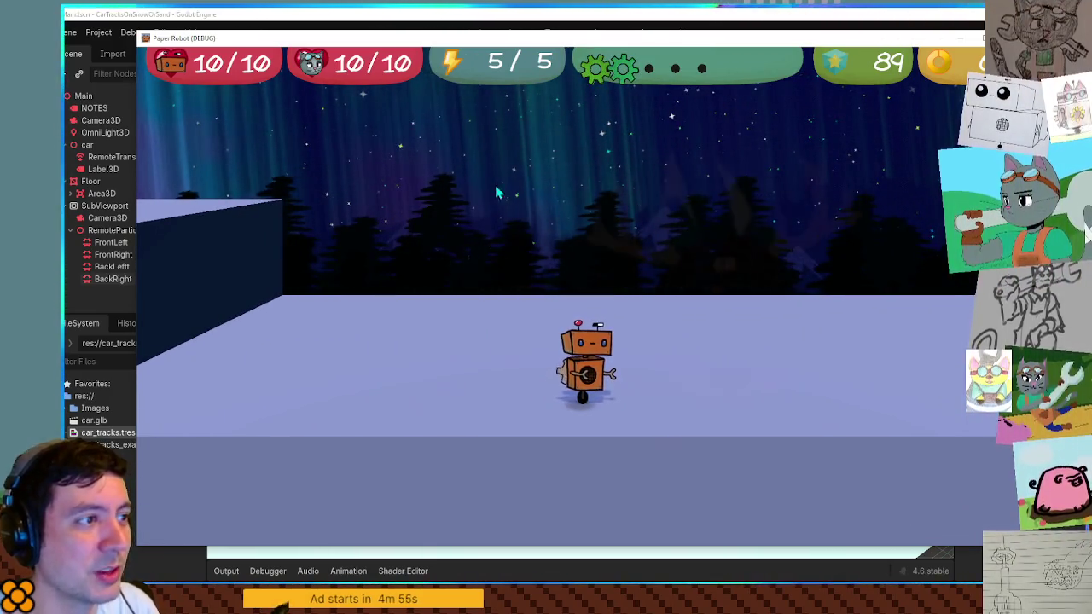
{"action": "key", "text": "d"}
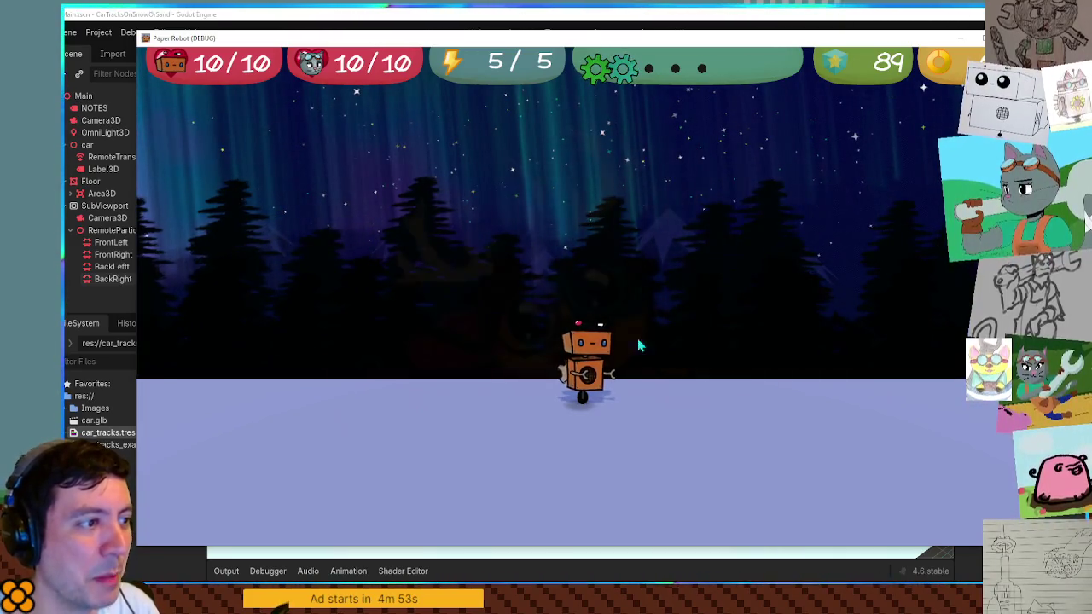
{"action": "key", "text": "w"}
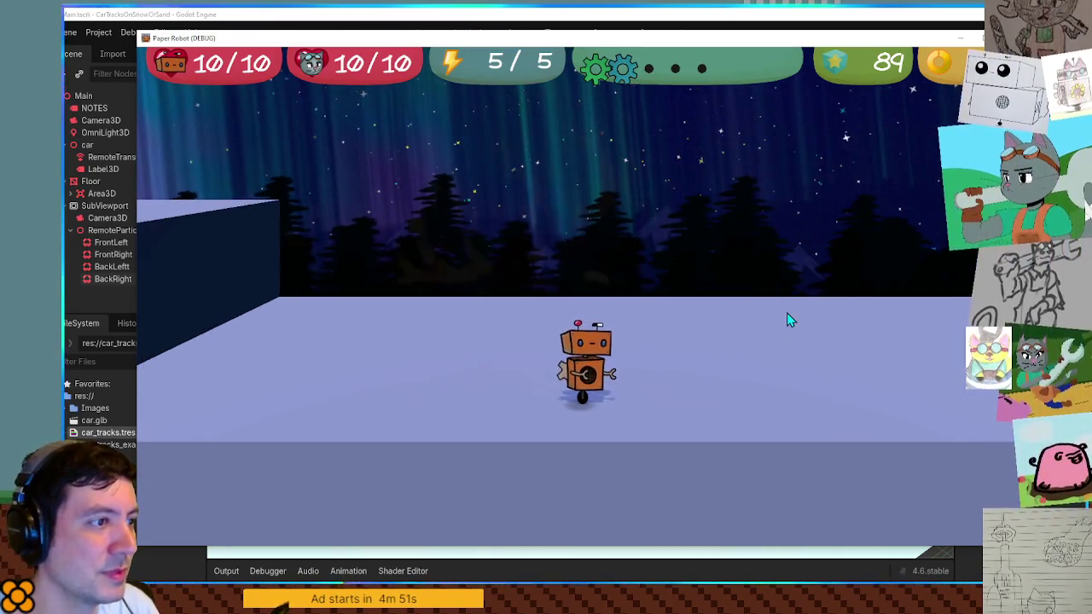
{"action": "key", "text": "s"}
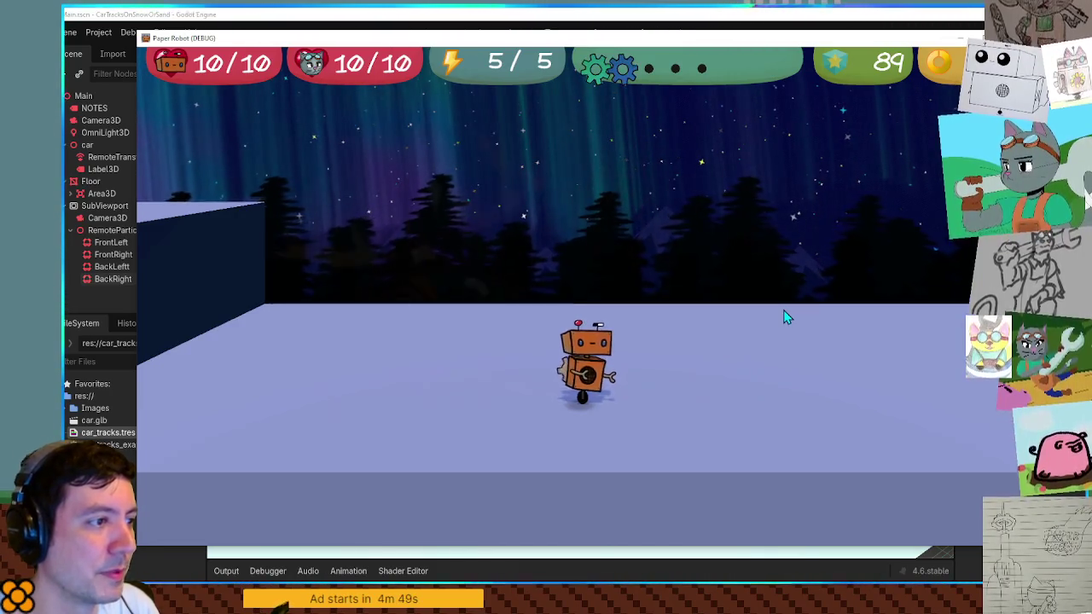
{"action": "key", "text": "w"}
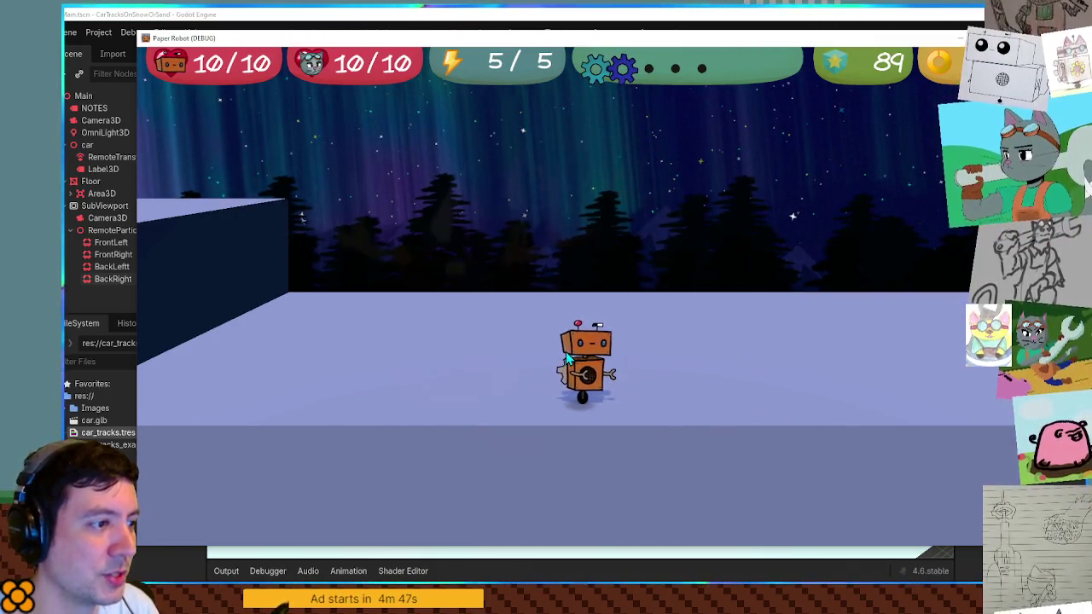
{"action": "key", "text": "s"}
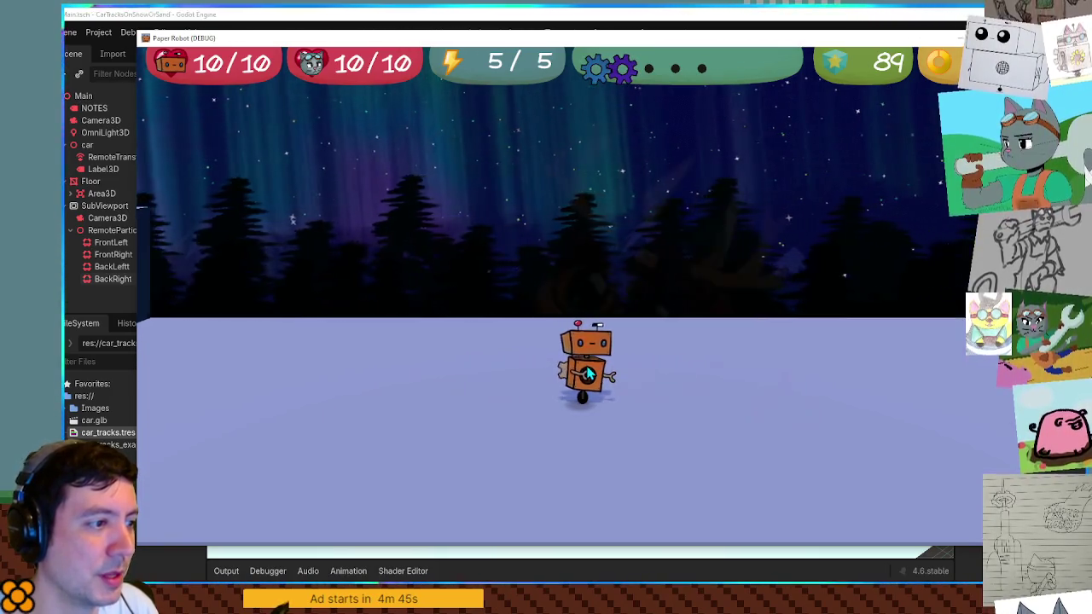
{"action": "key", "text": "a"}
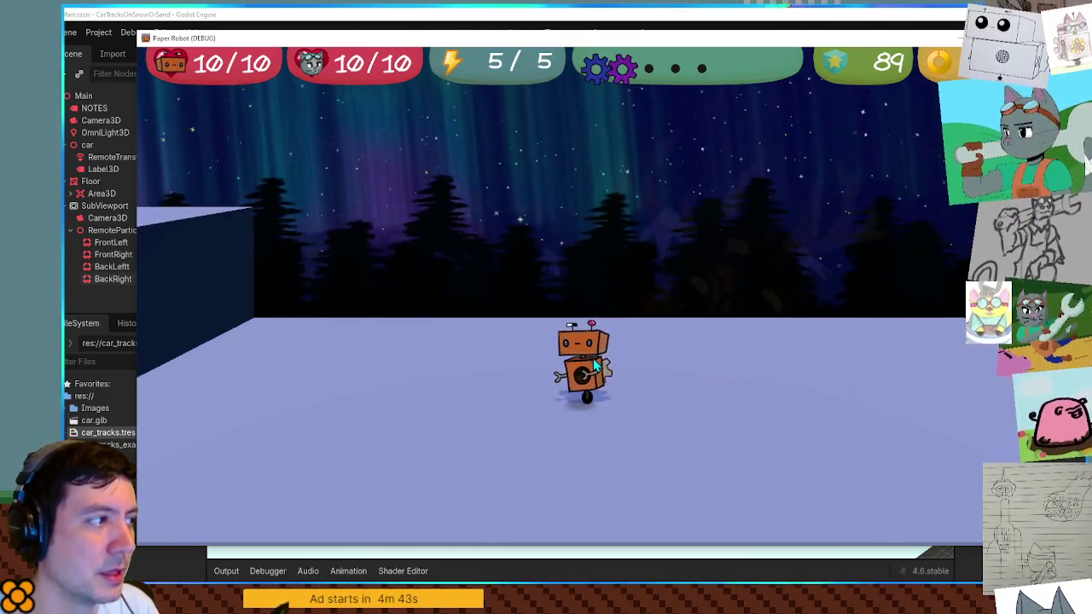
{"action": "key", "text": "d"}
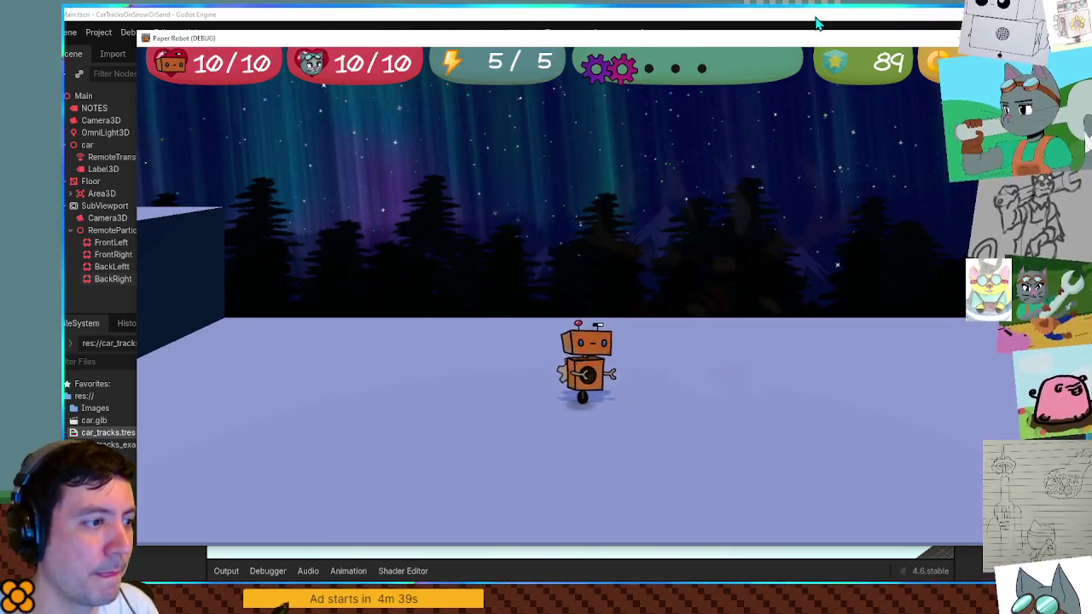
{"action": "key", "text": "F8"}
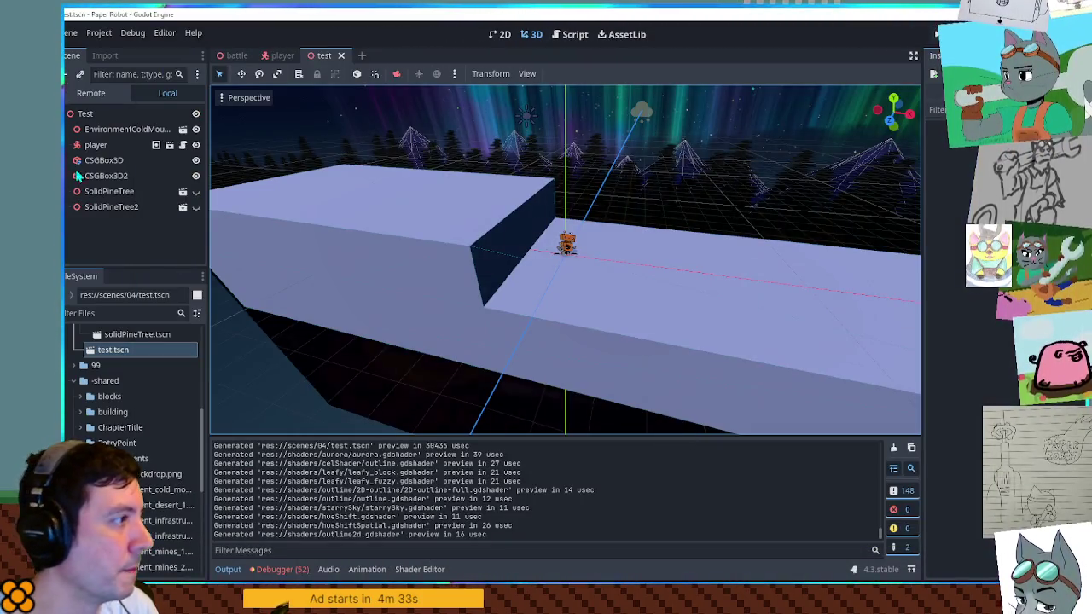
Step: Add the cameraControlZone.tscn scene as a child of the Test root node
{"action": "left_click", "coordinate": [85, 114]}
{"action": "key", "text": "ctrl+a"}
{"action": "type", "text": "ca"}
{"action": "key", "text": "Escape"}
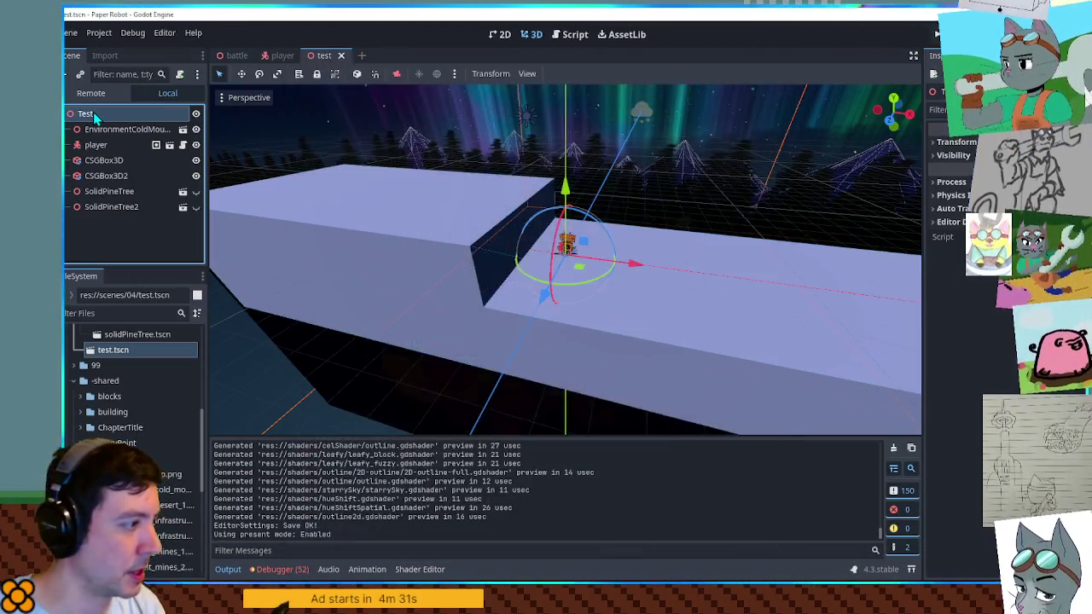
{"action": "left_click", "coordinate": [122, 313]}
{"action": "type", "text": "camera cont"}
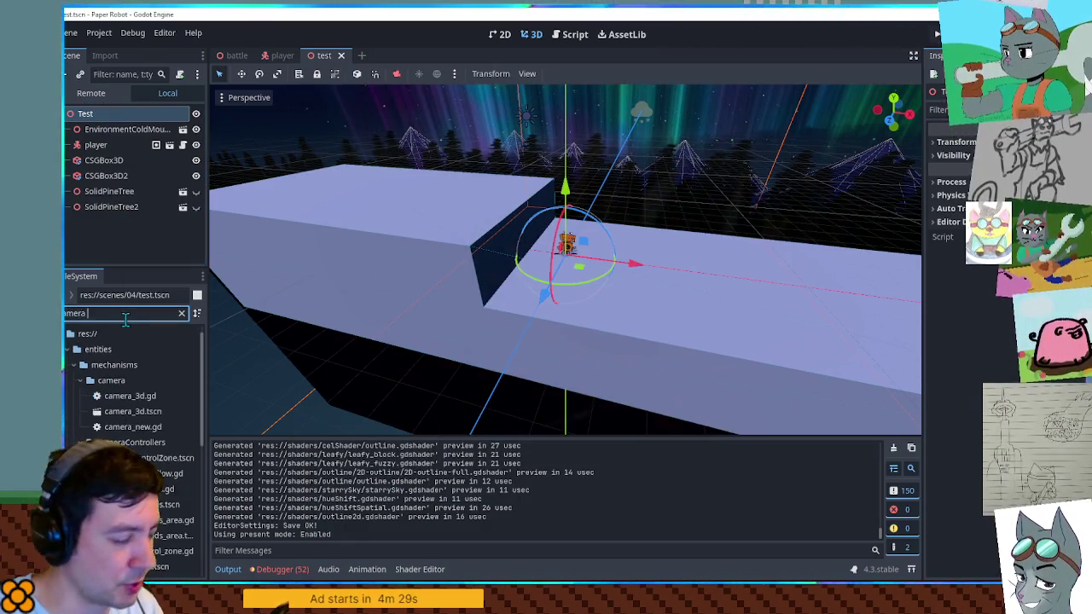
{"action": "left_click_drag", "start_coordinate": [117, 415], "coordinate": [98, 120]}
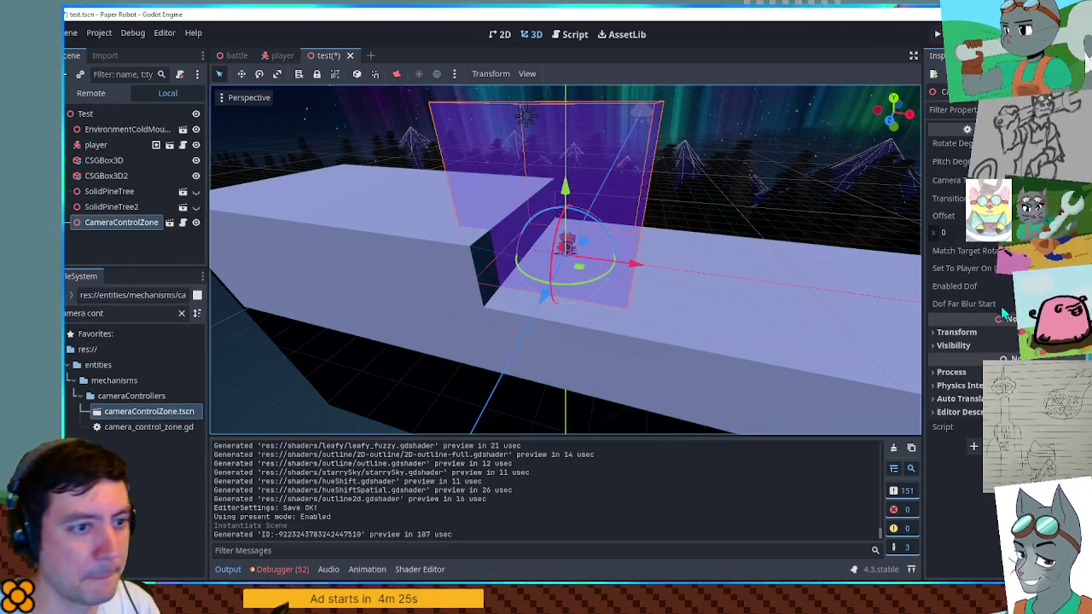
Step: Scale the camera control zone to 50 in x and move it down below the level
{"action": "left_click", "coordinate": [956, 332]}
{"action": "left_click", "coordinate": [959, 430]}
{"action": "type", "text": "50"}
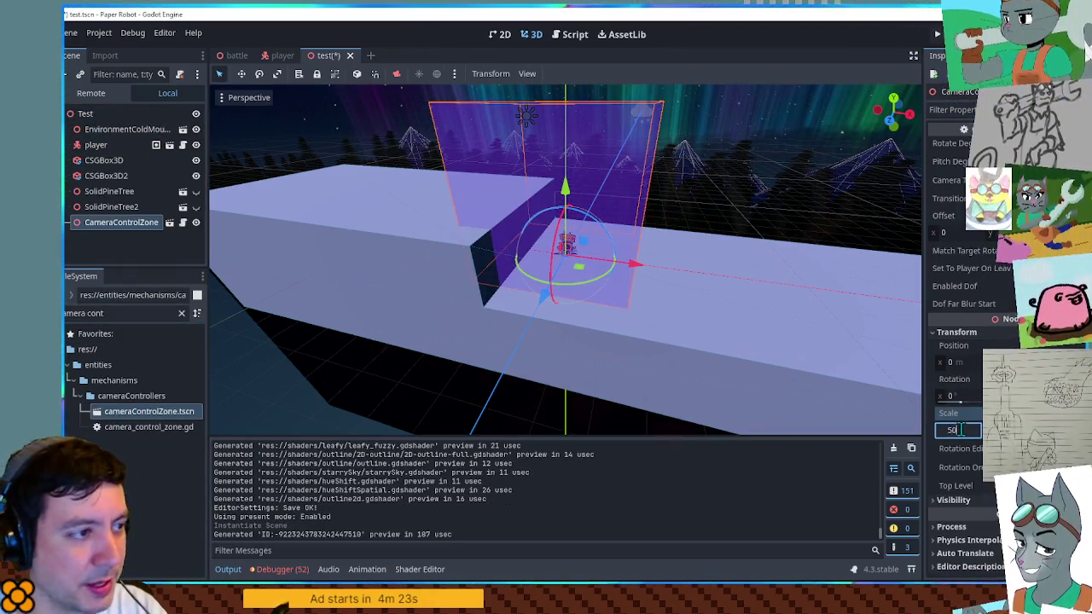
{"action": "key", "text": "Return"}
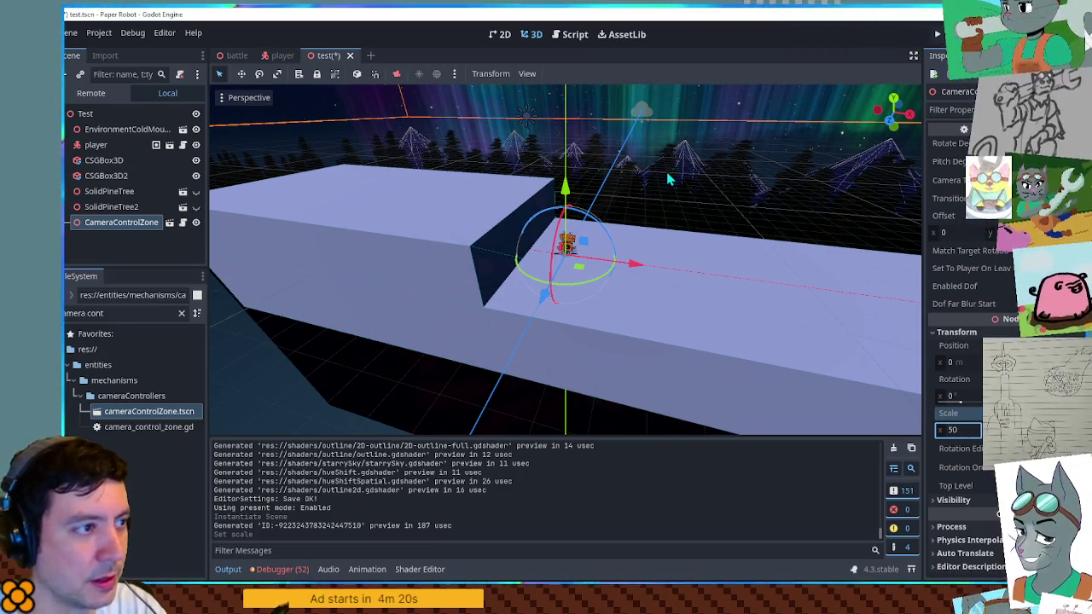
{"action": "scroll", "coordinate": [666, 171], "scroll_direction": "down", "scroll_amount": 5}
{"action": "mouse_move", "coordinate": [556, 198]}
{"action": "left_mouse_down"}
{"action": "mouse_move", "coordinate": [563, 318]}
{"action": "mouse_move", "coordinate": [564, 303]}
{"action": "left_mouse_up"}
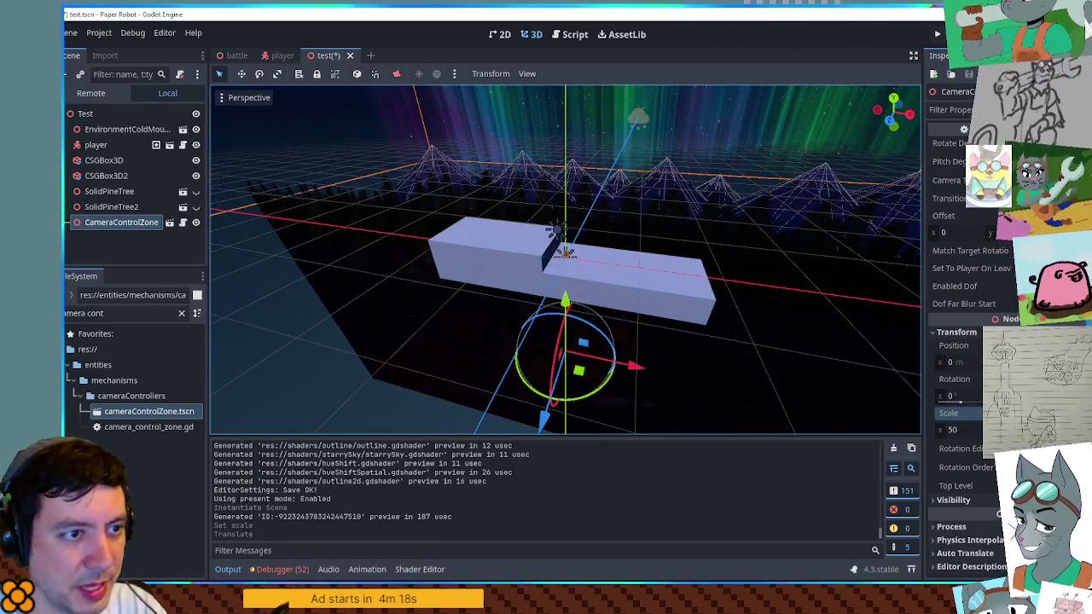
Step: Set the zone's camera offset y to 2 and run the test scene
{"action": "left_click", "coordinate": [999, 232]}
{"action": "type", "text": "2"}
{"action": "key", "text": "Return"}
{"action": "key", "text": "F6"}
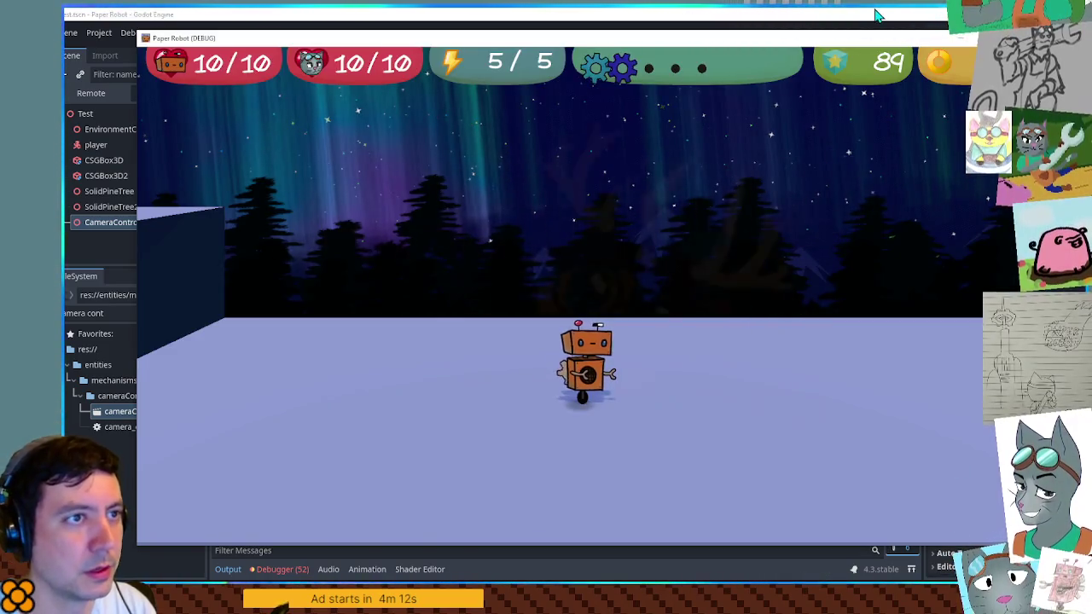
Step: Save the test scene and test-run it three times with F6, stopping each run with F8
{"action": "key", "text": "F8"}
{"action": "key", "text": "ctrl+s"}
{"action": "key", "text": "F6"}
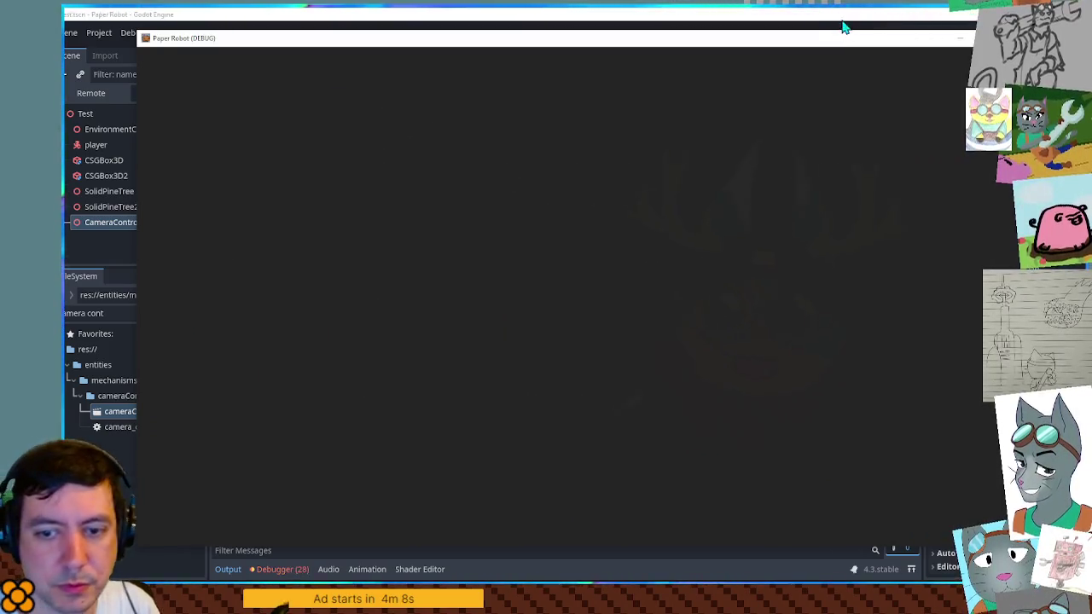
{"action": "key", "text": "F8"}
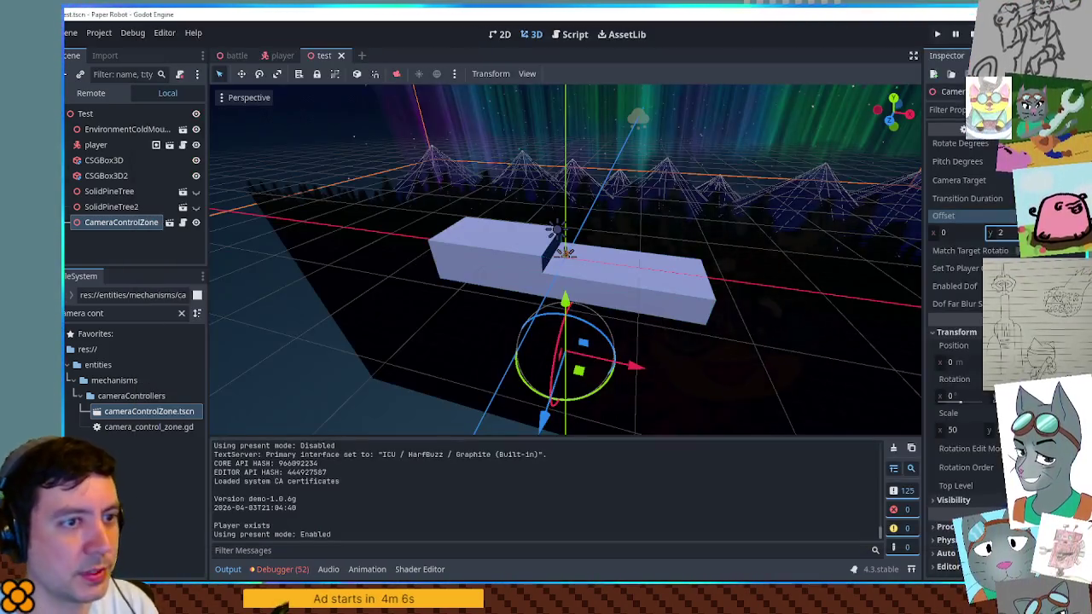
{"action": "key", "text": "F6"}
{"action": "key", "text": "F8"}
{"action": "key", "text": "F6"}
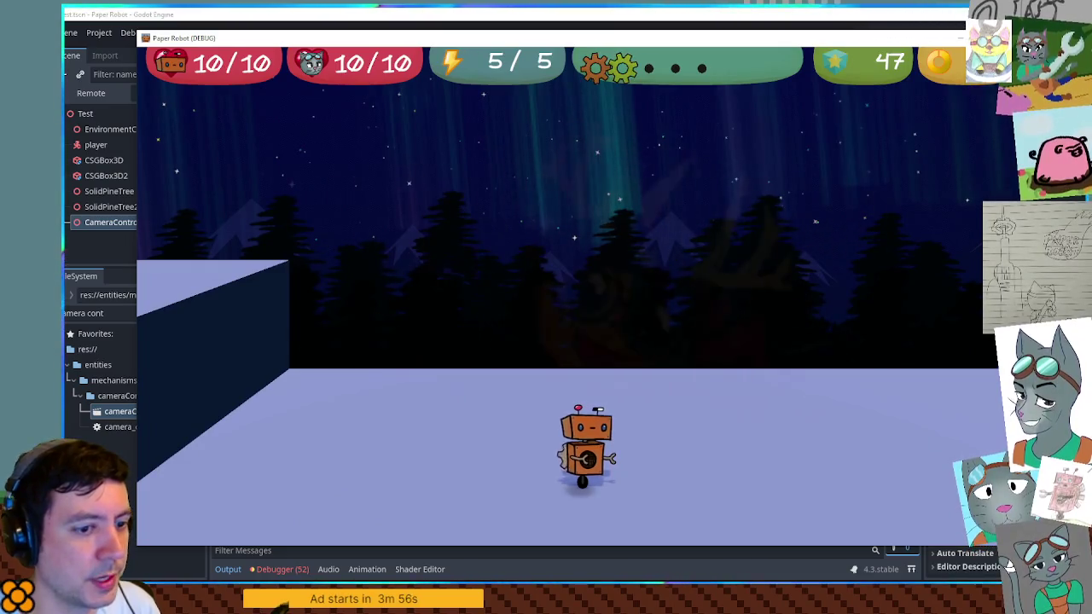
{"action": "key", "text": "F8"}
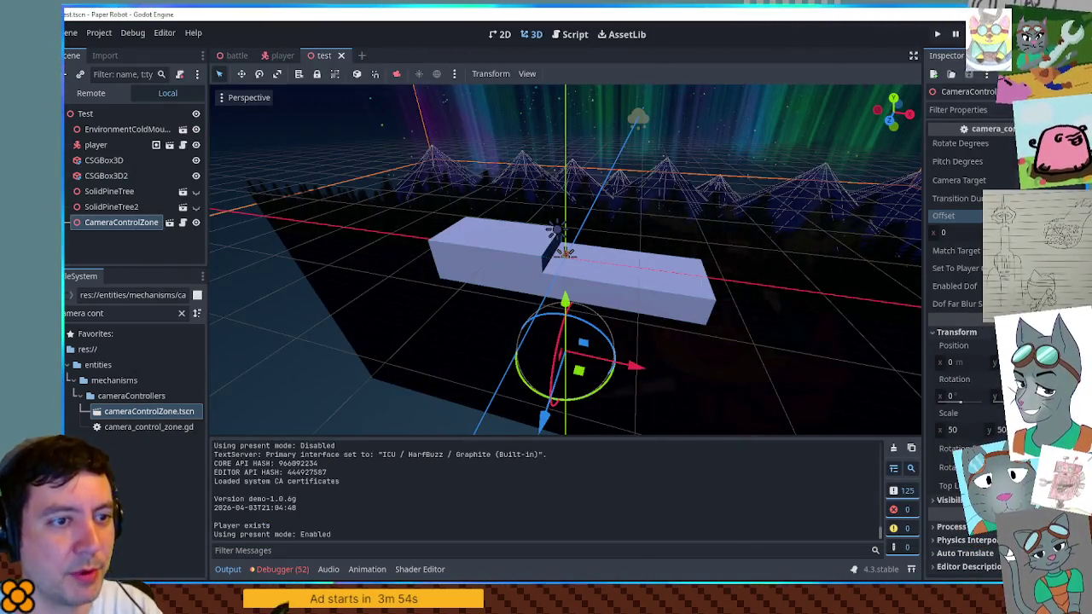
Step: Run the scene twice more, save it, and close the Paper Robot game window
{"action": "key", "text": "F6"}
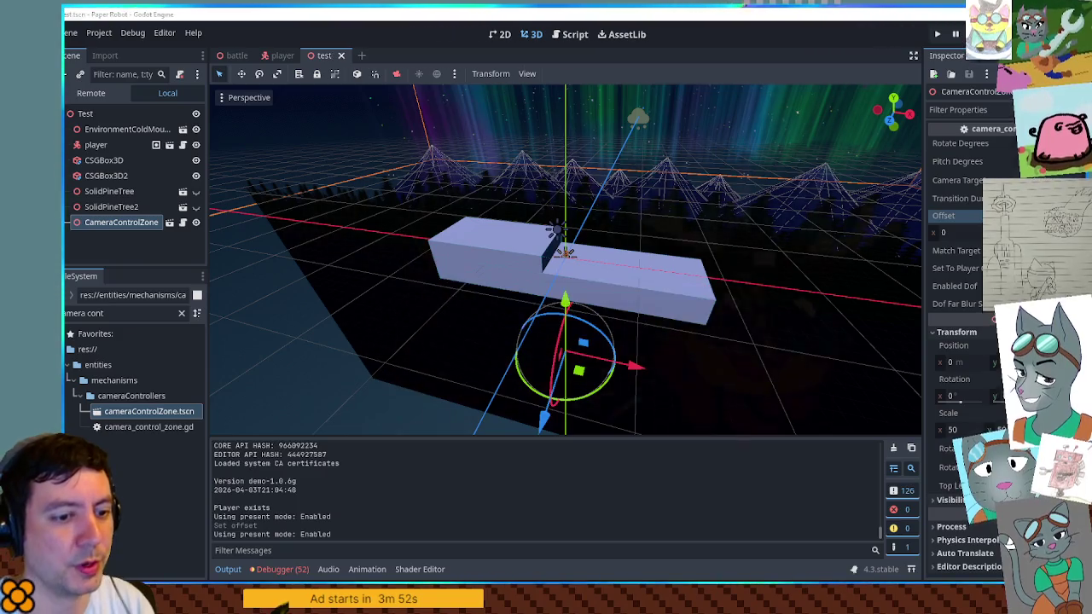
{"action": "key", "text": "F8"}
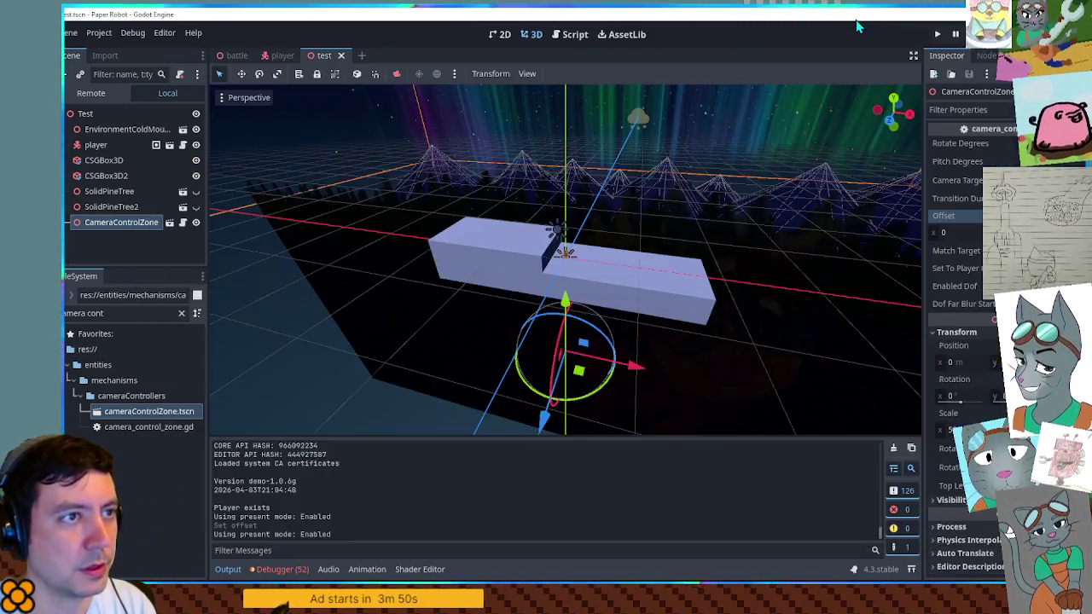
{"action": "key", "text": "F6"}
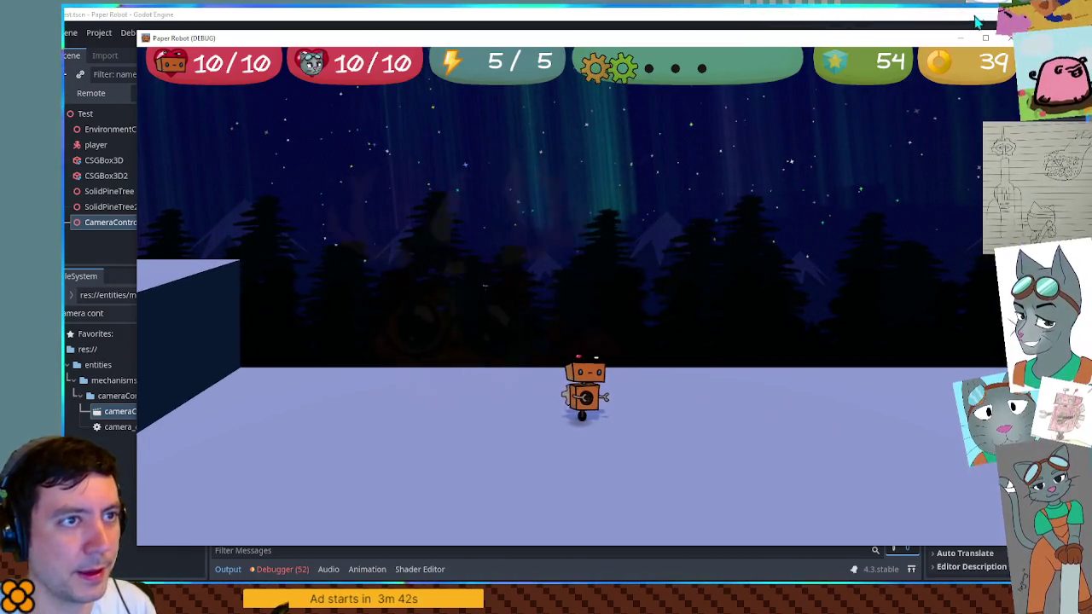
{"action": "key", "text": "F8"}
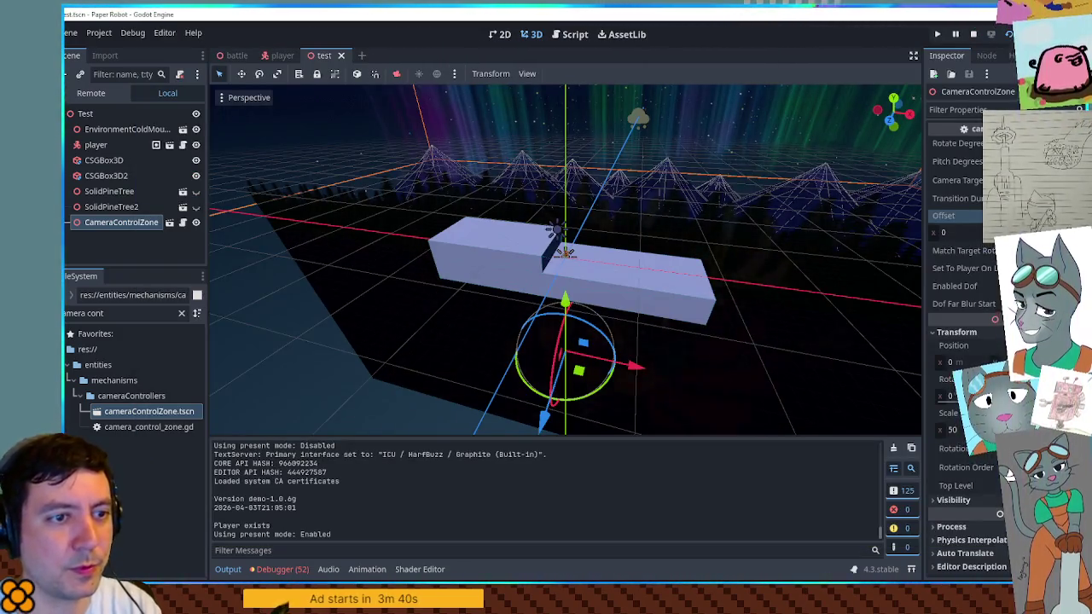
{"action": "key", "text": "ctrl+s"}
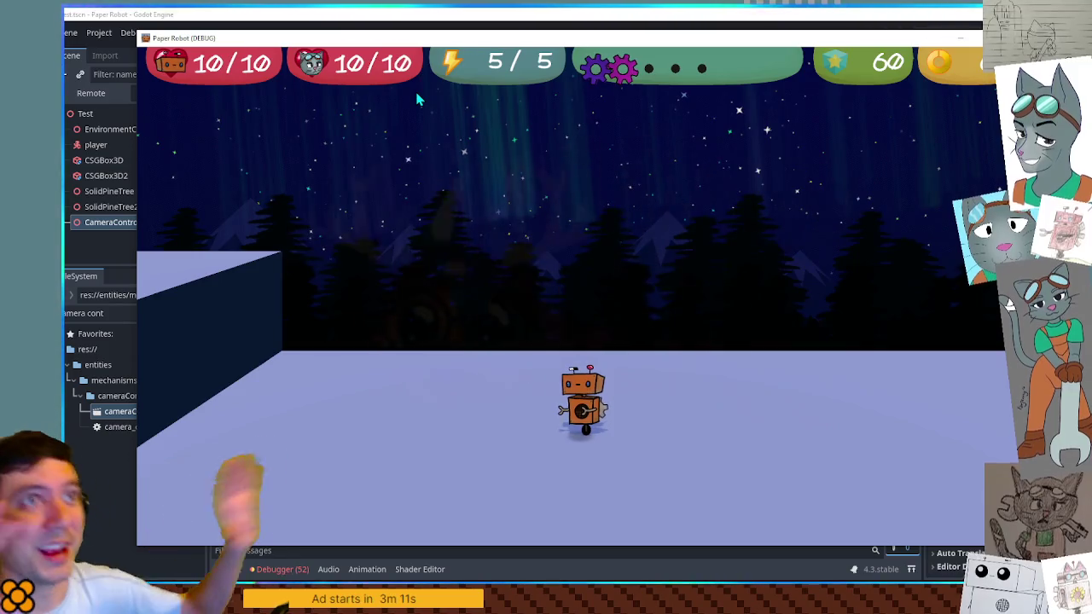
{"action": "left_click", "coordinate": [977, 38]}
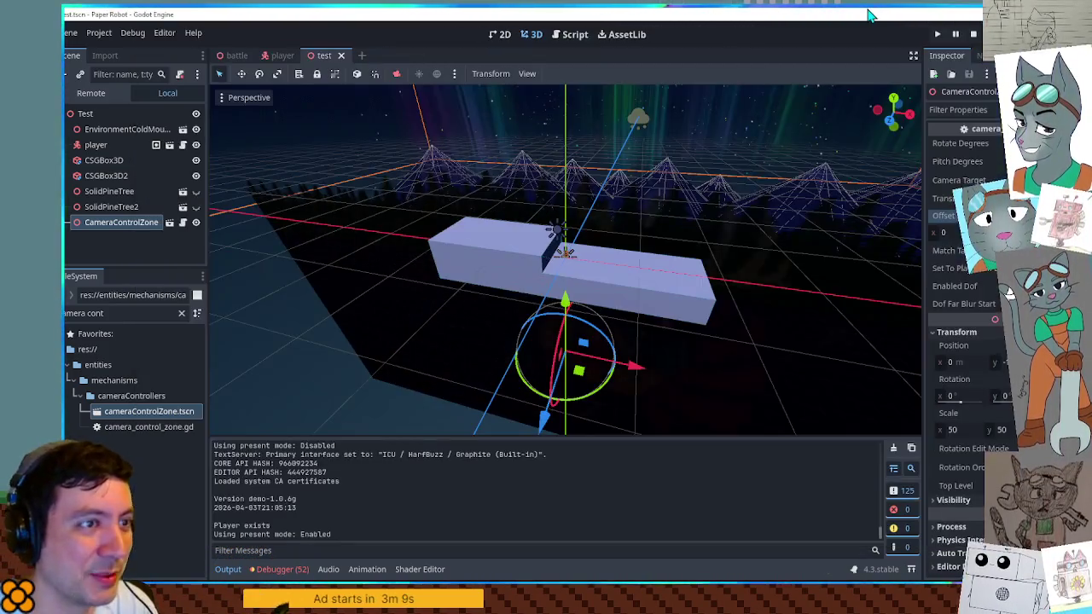
Step: Check the debugger errors, rerun the scene, and move CameraControlZone directly under player
{"action": "left_click", "coordinate": [291, 569]}
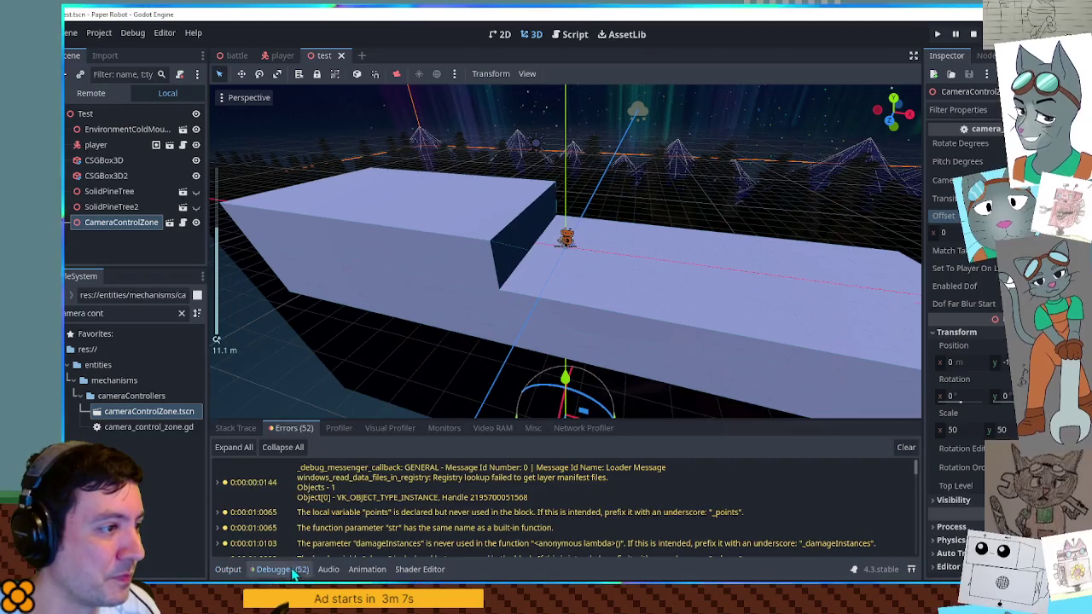
{"action": "key", "text": "F6"}
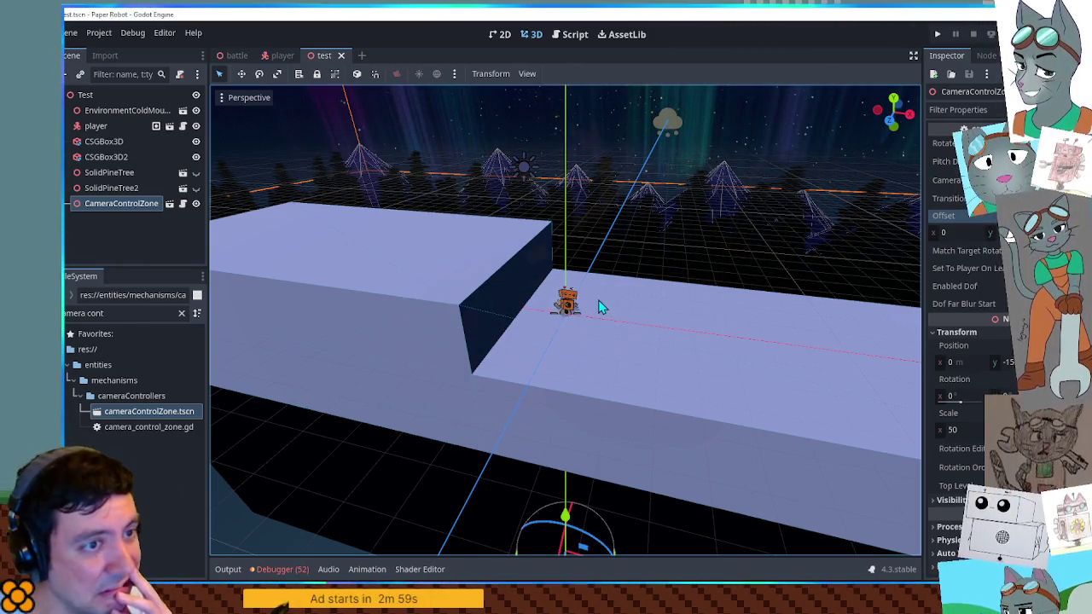
{"action": "left_click_drag", "start_coordinate": [130, 207], "coordinate": [128, 138]}
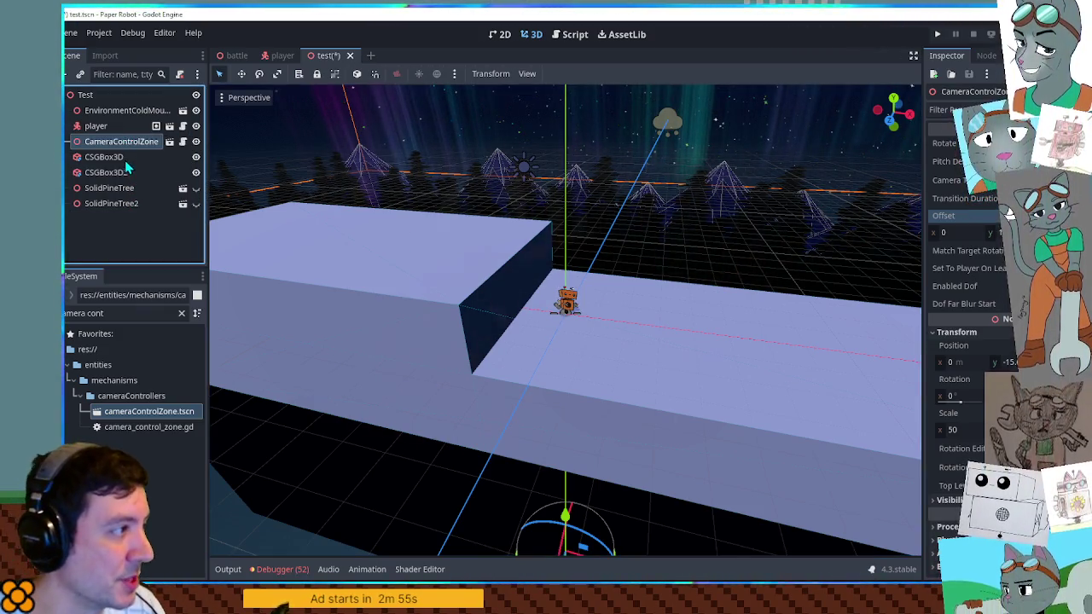
Step: Add a MeshInstance3D to the Test root and give it a new PlaneMesh
{"action": "left_click", "coordinate": [120, 157]}
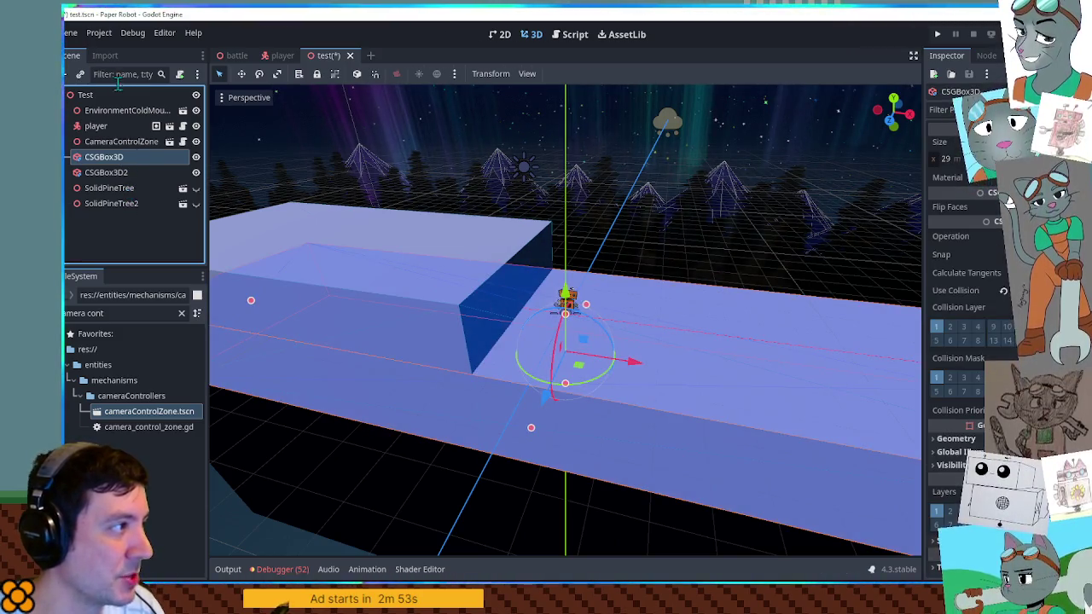
{"action": "left_click", "coordinate": [94, 95]}
{"action": "key", "text": "ctrl+a"}
{"action": "type", "text": "ca"}
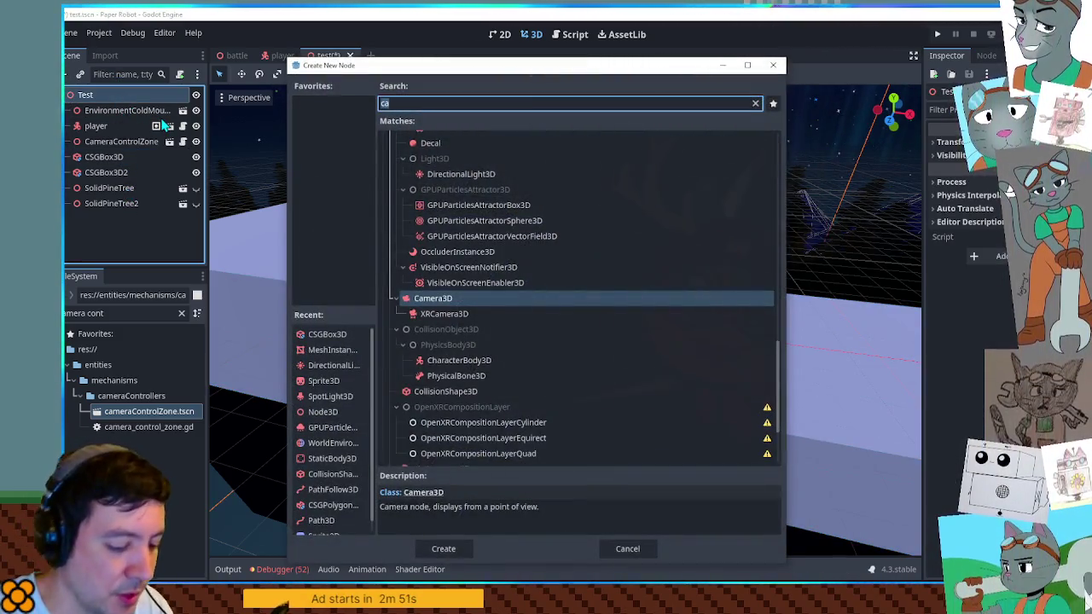
{"action": "type", "text": "meshin"}
{"action": "key", "text": "Return"}
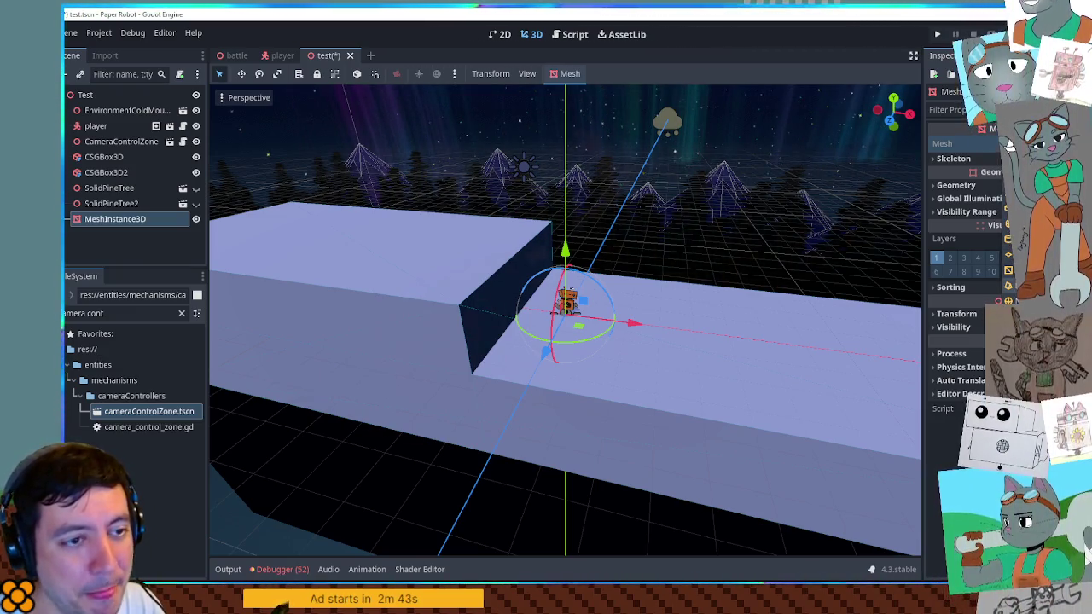
{"action": "left_click", "coordinate": [1009, 144]}
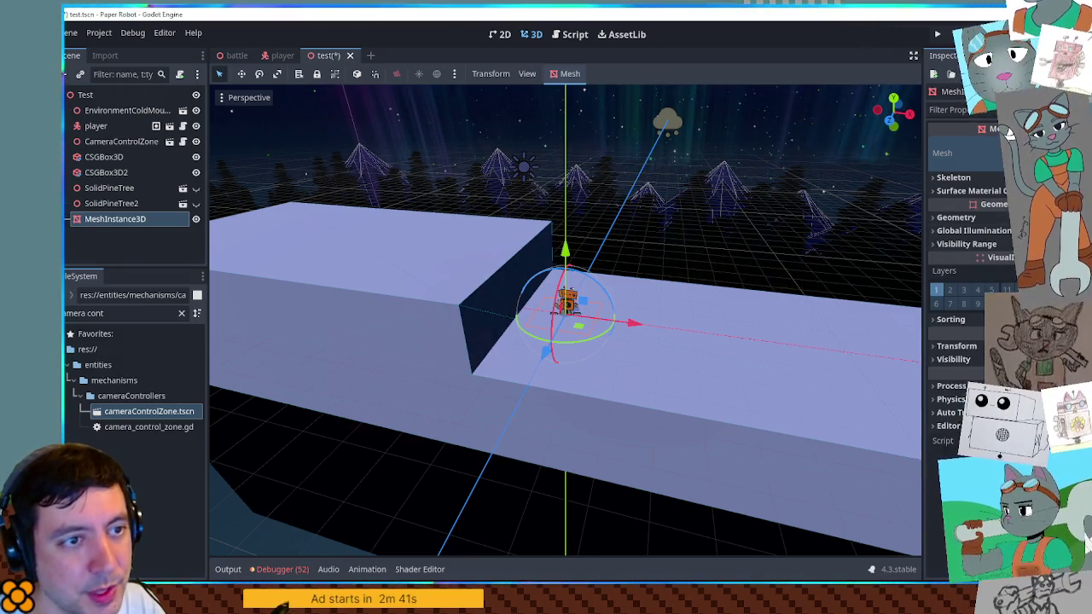
{"action": "left_click", "coordinate": [1007, 136]}
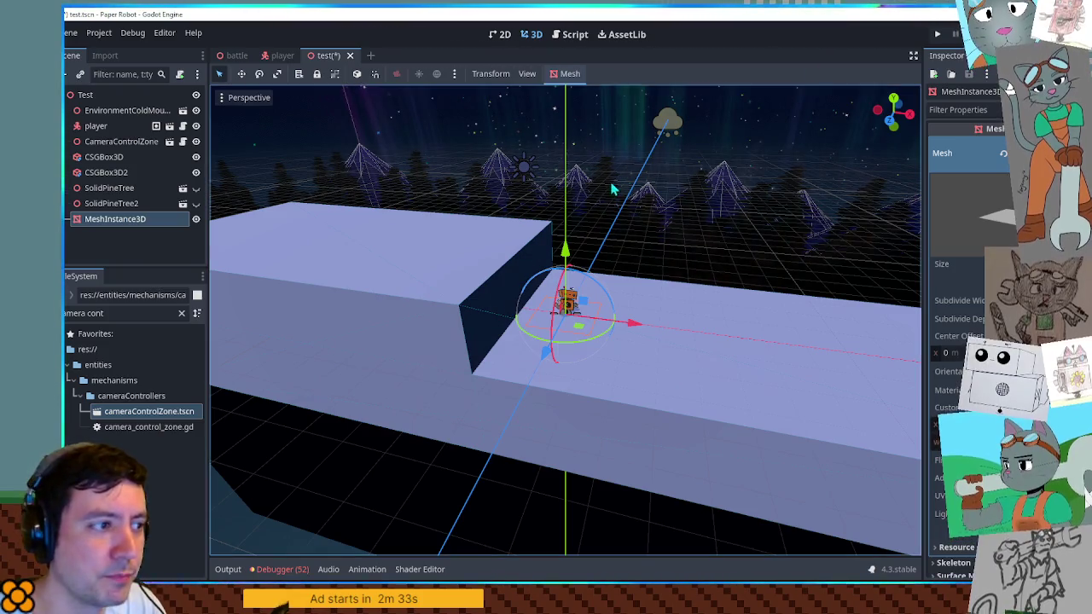
Step: Lengthen the CSGBox3D floor along Z and raise the plane mesh 0.3 on Y under the robot
{"action": "left_click", "coordinate": [103, 156]}
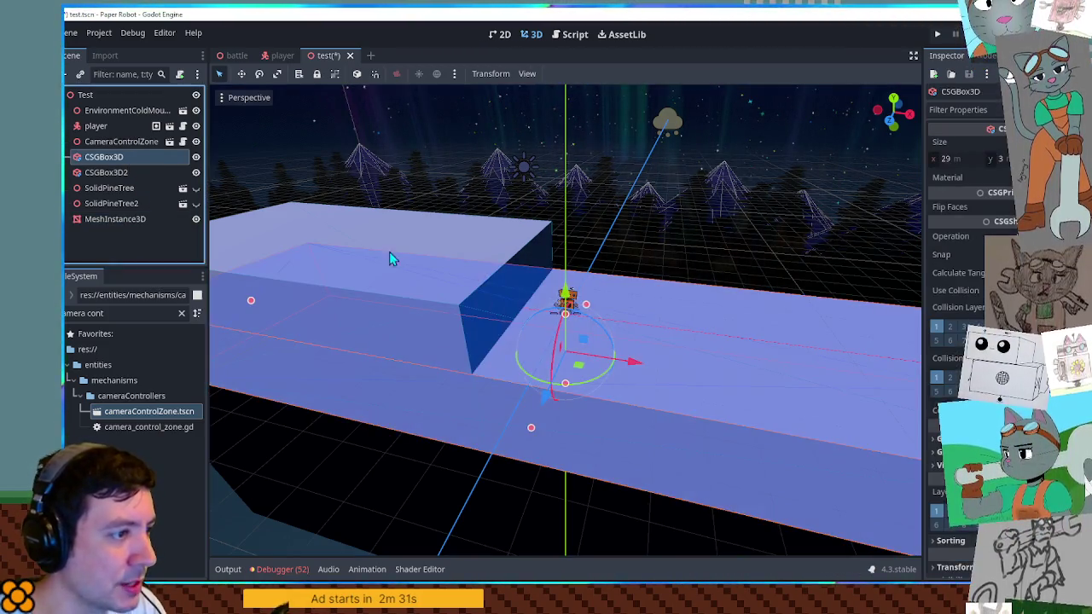
{"action": "mouse_move", "coordinate": [538, 442]}
{"action": "left_mouse_down"}
{"action": "mouse_move", "coordinate": [553, 388]}
{"action": "mouse_move", "coordinate": [546, 431]}
{"action": "left_mouse_up"}
{"action": "scroll", "coordinate": [593, 344], "scroll_direction": "up", "scroll_amount": 4}
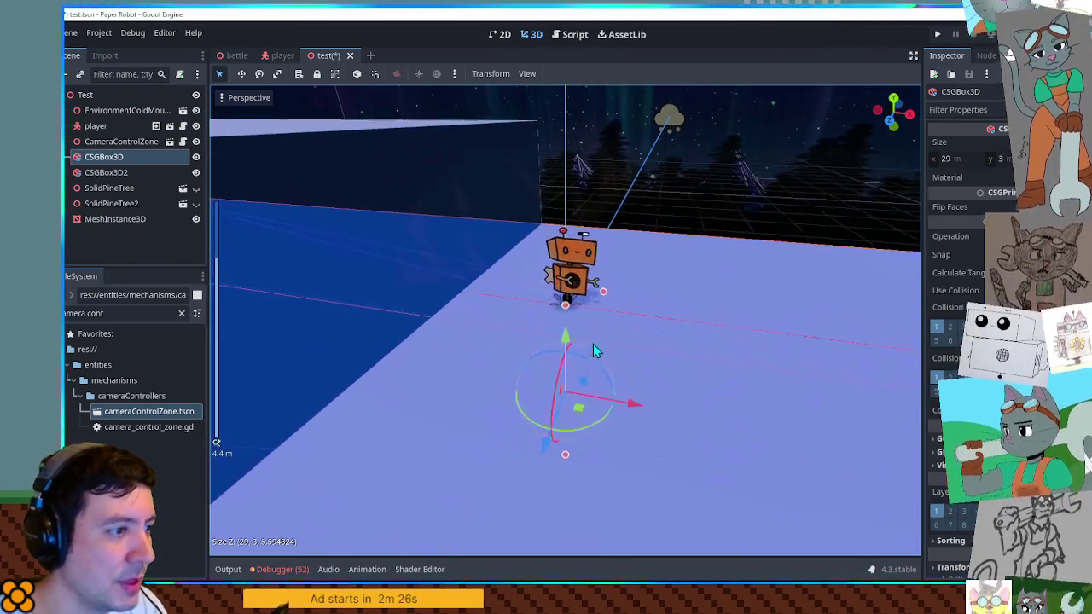
{"action": "left_click", "coordinate": [593, 343]}
{"action": "mouse_move", "coordinate": [565, 230]}
{"action": "left_mouse_down"}
{"action": "mouse_move", "coordinate": [568, 203]}
{"action": "mouse_move", "coordinate": [583, 253]}
{"action": "left_mouse_up"}
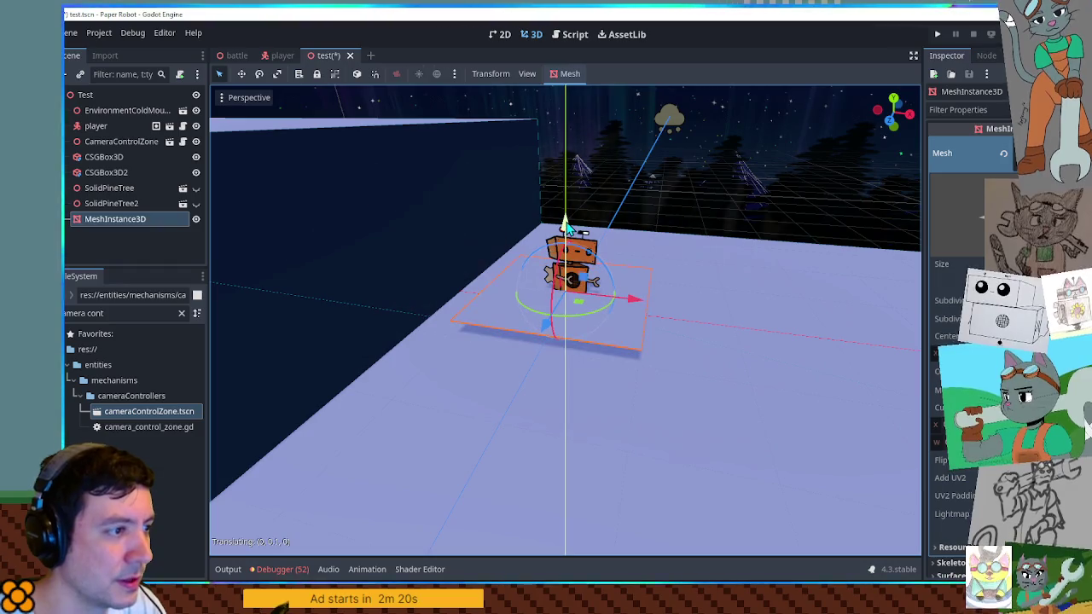
{"action": "scroll", "coordinate": [619, 290], "scroll_direction": "up", "scroll_amount": 2}
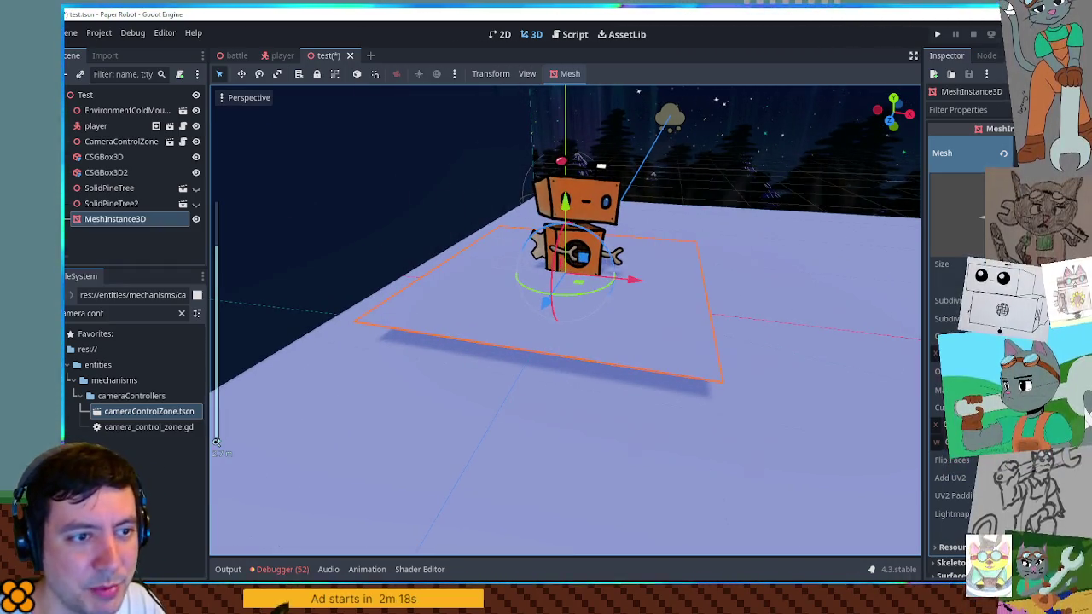
Step: Widen the PlaneMesh size of the plane under the robot
{"action": "mouse_move", "coordinate": [972, 263]}
{"action": "left_mouse_down"}
{"action": "mouse_move", "coordinate": [1007, 263]}
{"action": "mouse_move", "coordinate": [994, 264]}
{"action": "left_mouse_up"}
{"action": "scroll", "coordinate": [782, 296], "scroll_direction": "down", "scroll_amount": 5}
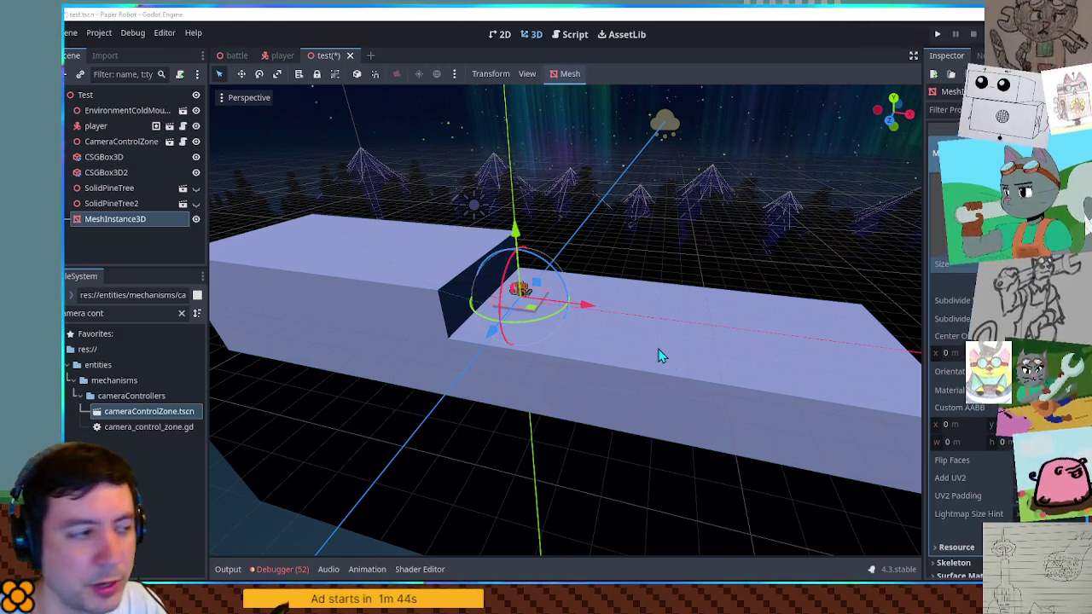
{"action": "scroll", "coordinate": [580, 307], "scroll_direction": "up", "scroll_amount": 3}
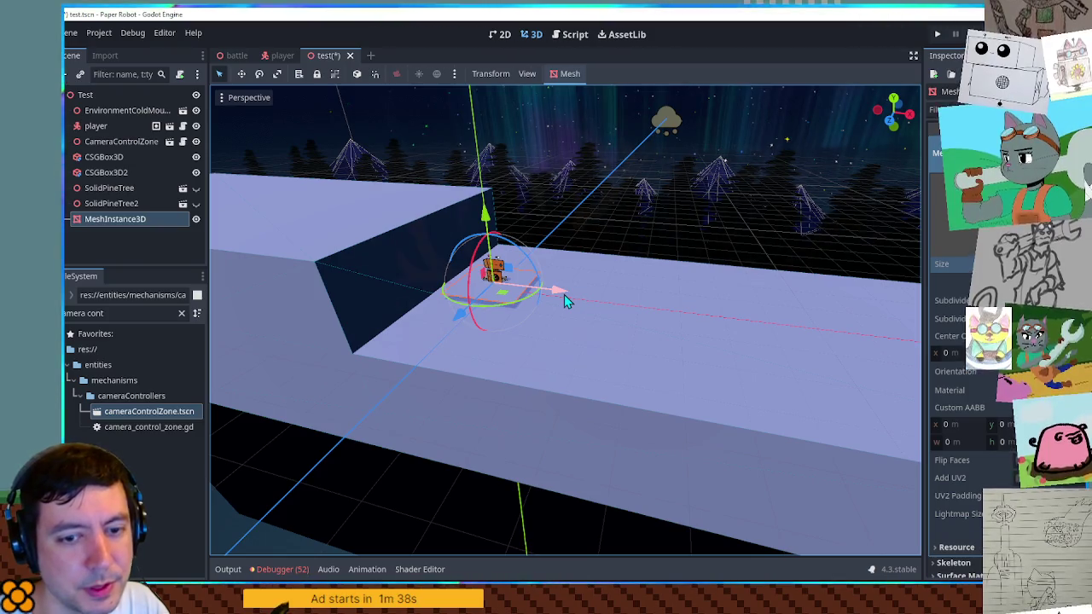
Step: Try stretching the plane on X with Scale, undo it, and clear the FileSystem filter to show res://
{"action": "key", "text": "r"}
{"action": "mouse_move", "coordinate": [565, 294]}
{"action": "left_mouse_down"}
{"action": "mouse_move", "coordinate": [785, 337]}
{"action": "mouse_move", "coordinate": [699, 324]}
{"action": "left_mouse_up"}
{"action": "key", "text": "ctrl+z"}
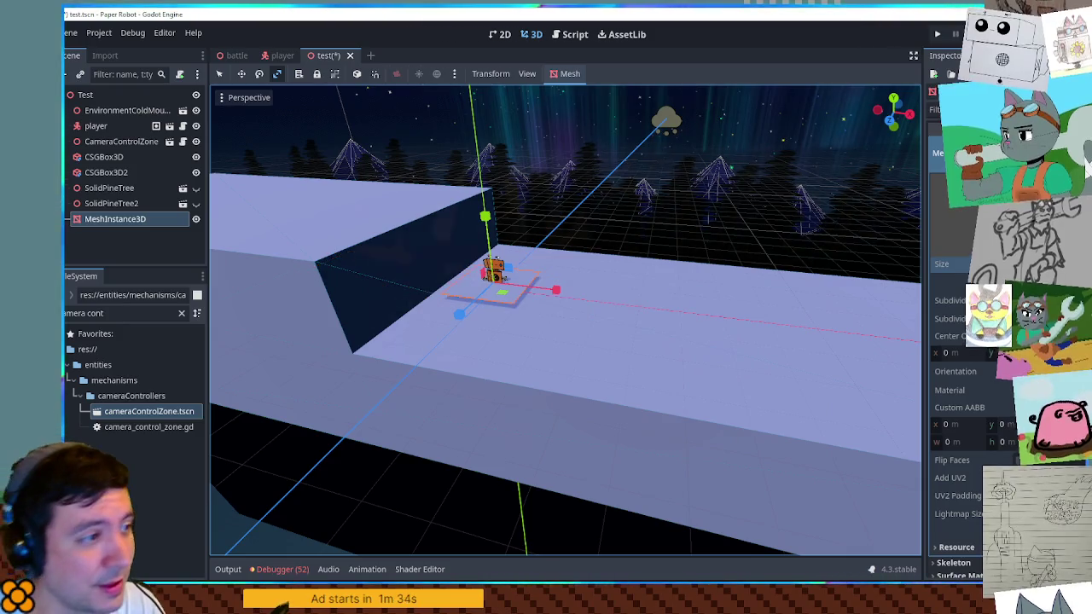
{"action": "key", "text": "q"}
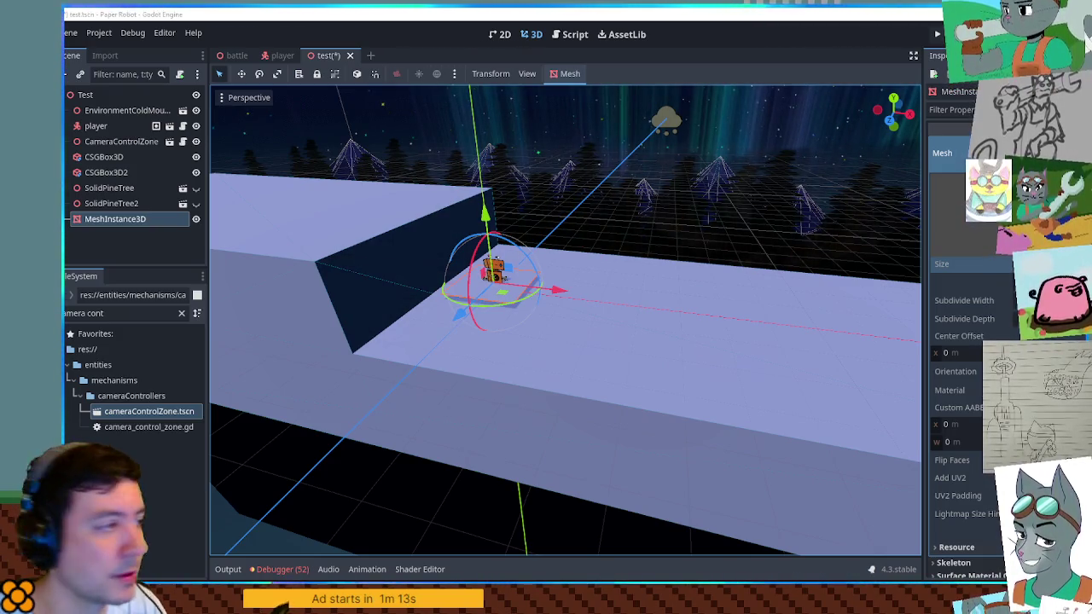
{"action": "left_click", "coordinate": [90, 351]}
{"action": "left_click", "coordinate": [182, 313]}
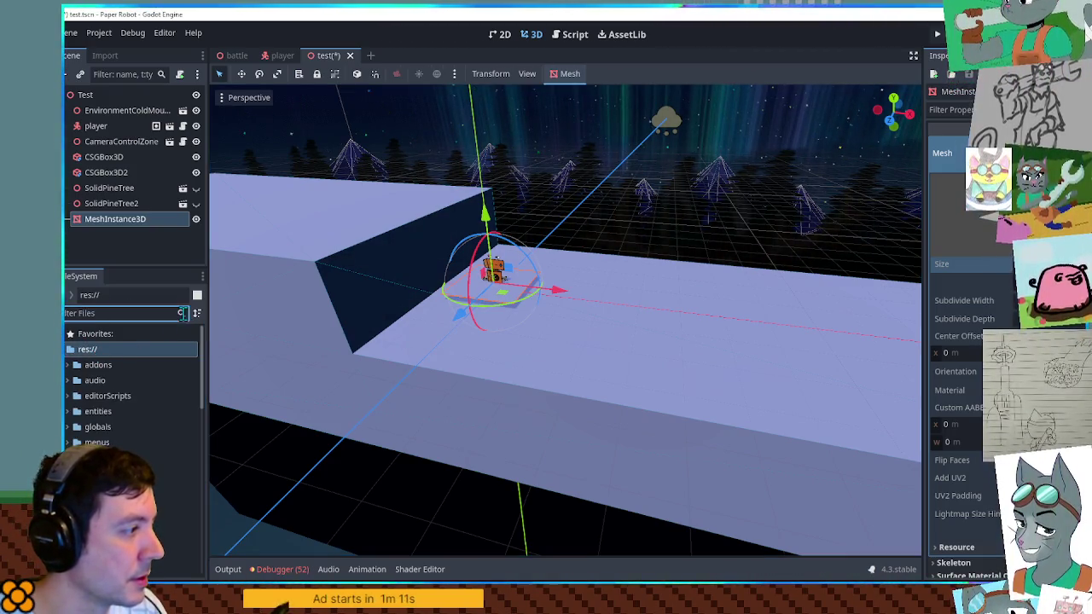
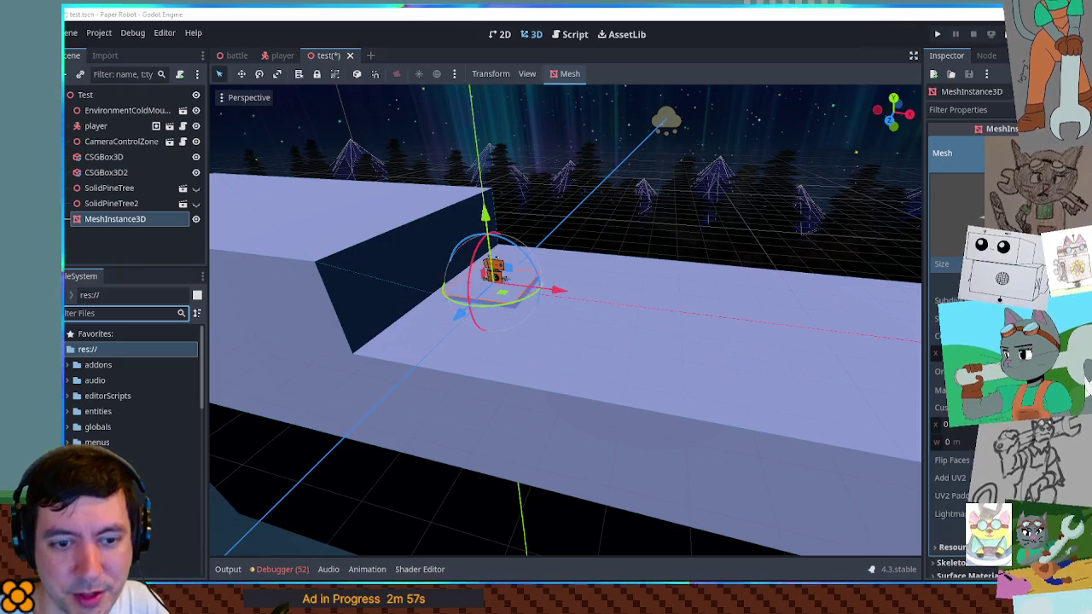
Step: Select the CSGBox3D platform in the Scene dock to show its properties
{"action": "left_click", "coordinate": [104, 157]}
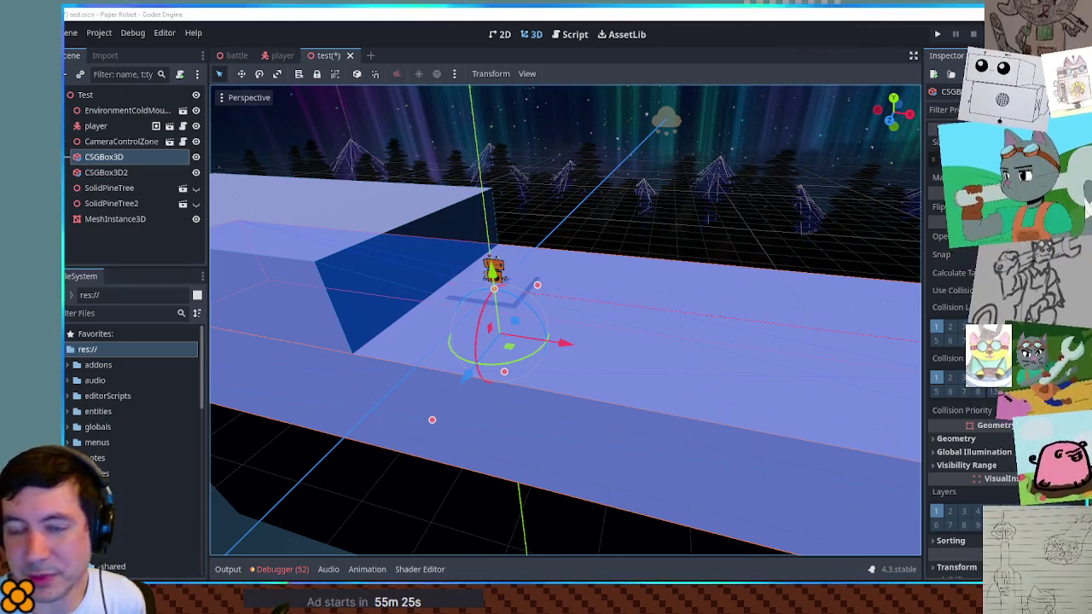
Step: Frame the player with F and select the MeshInstance3D floor plane beside it
{"action": "left_click", "coordinate": [493, 269]}
{"action": "key", "text": "f"}
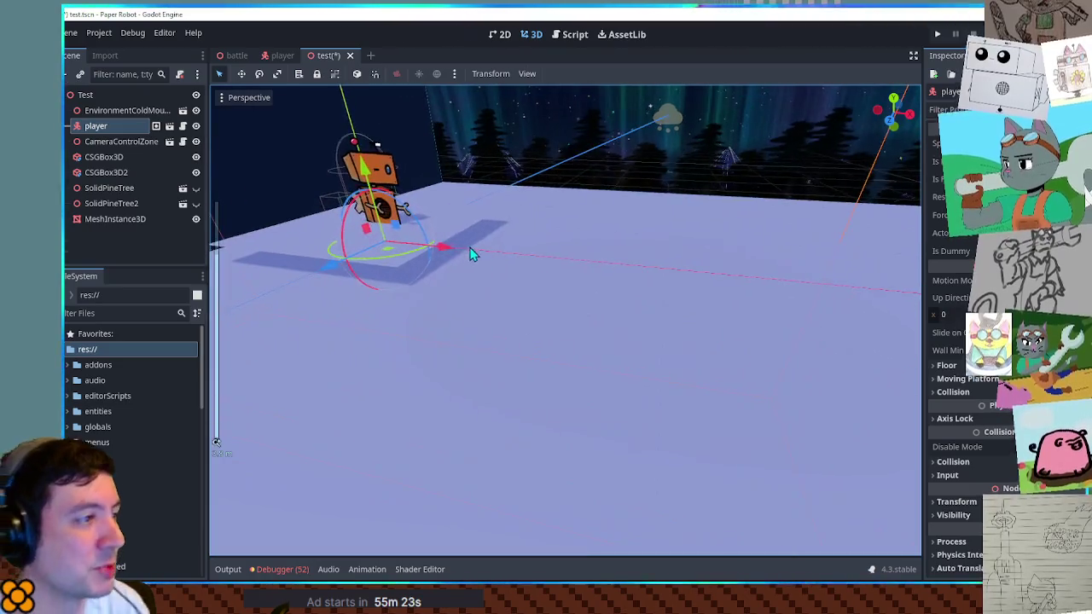
{"action": "scroll", "coordinate": [478, 273], "scroll_direction": "up", "scroll_amount": 4}
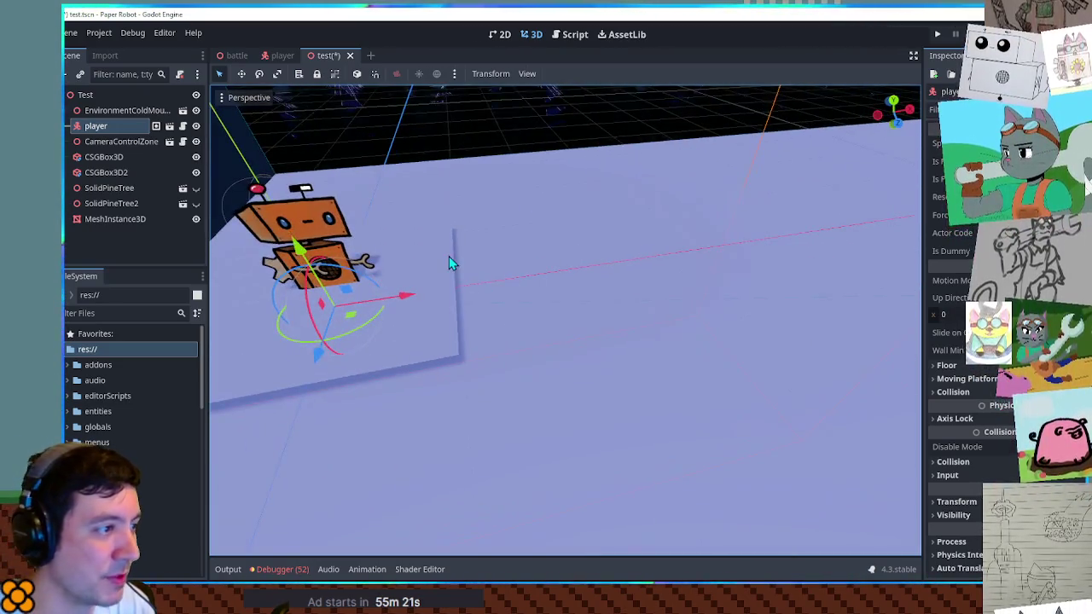
{"action": "left_click", "coordinate": [449, 260]}
{"action": "scroll", "coordinate": [472, 277], "scroll_direction": "down", "scroll_amount": 5}
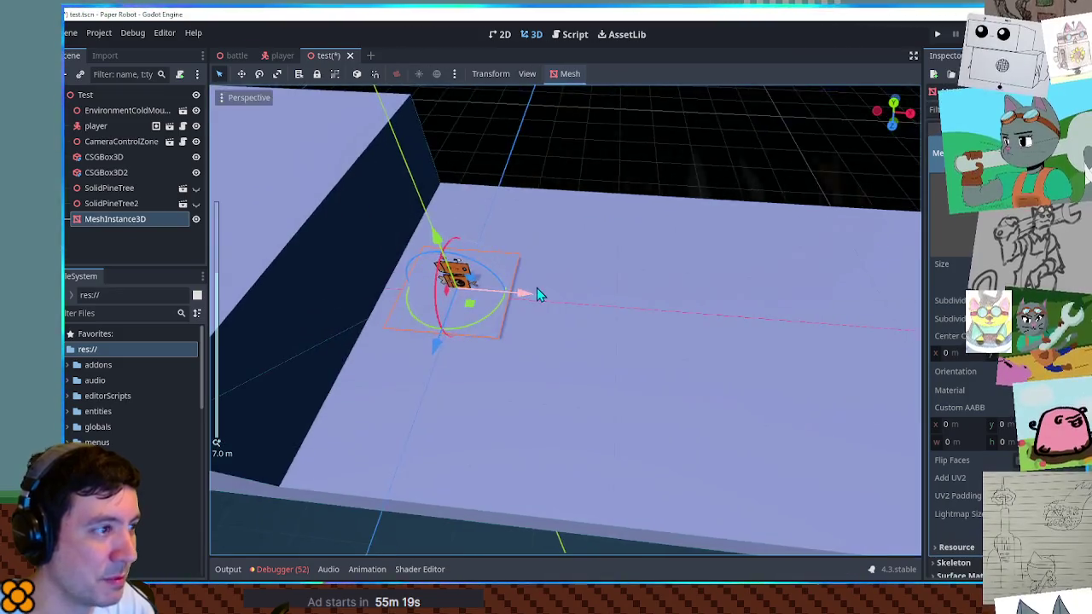
{"action": "scroll", "coordinate": [537, 294], "scroll_direction": "down", "scroll_amount": 3}
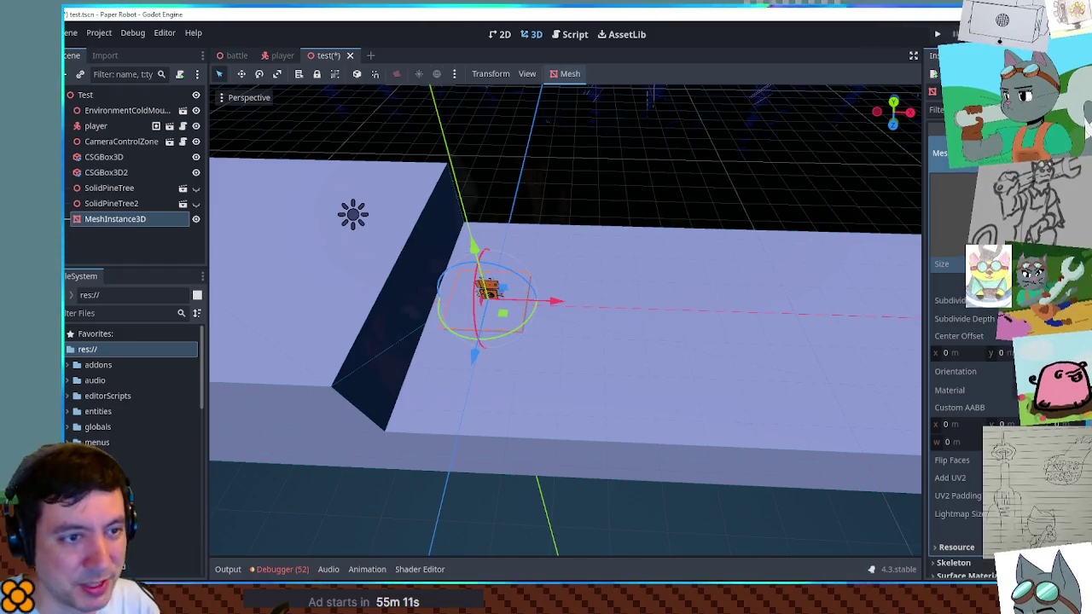
{"action": "key", "text": "Return"}
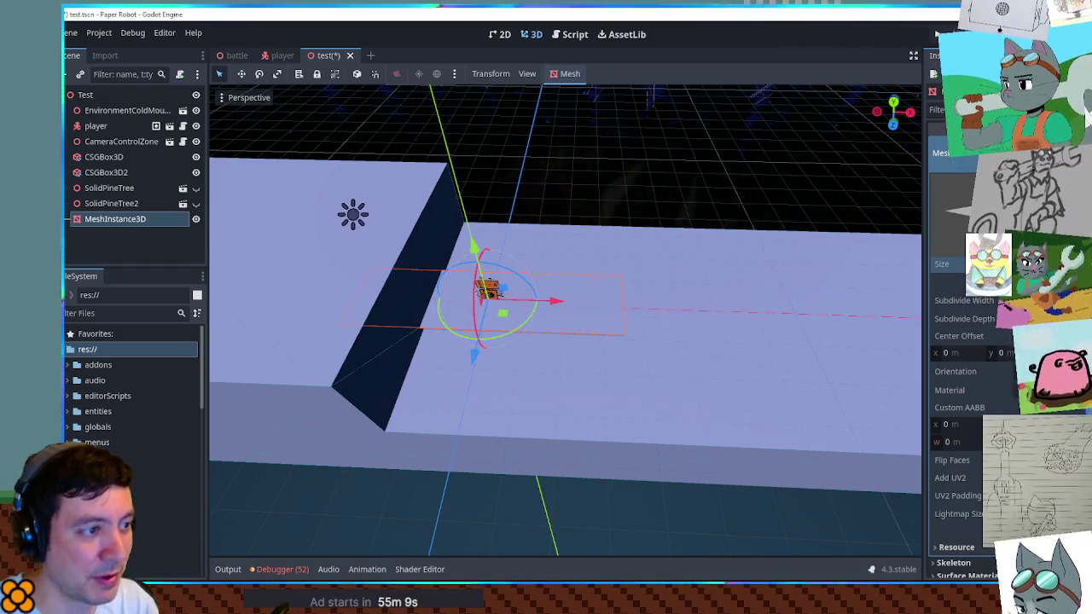
{"action": "scroll", "coordinate": [964, 383], "scroll_direction": "down", "scroll_amount": 4}
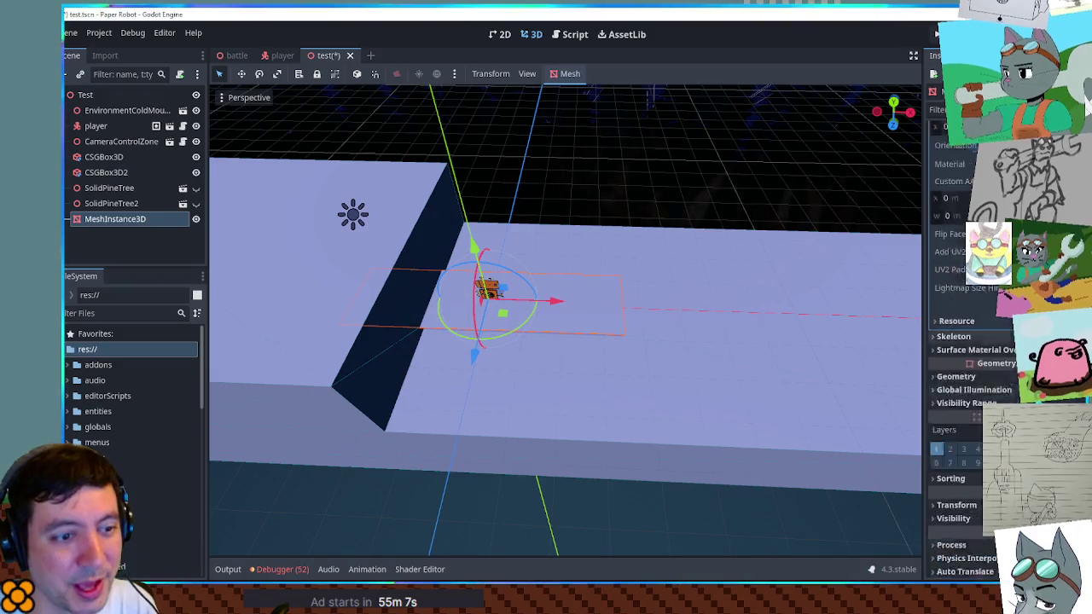
{"action": "scroll", "coordinate": [964, 384], "scroll_direction": "down", "scroll_amount": 1}
Step: Shift the snow plane's Transform Position X by +5, then orbit to view it along the platform
{"action": "left_click", "coordinate": [956, 452]}
{"action": "left_click", "coordinate": [963, 483]}
{"action": "type", "text": "+5.2"}
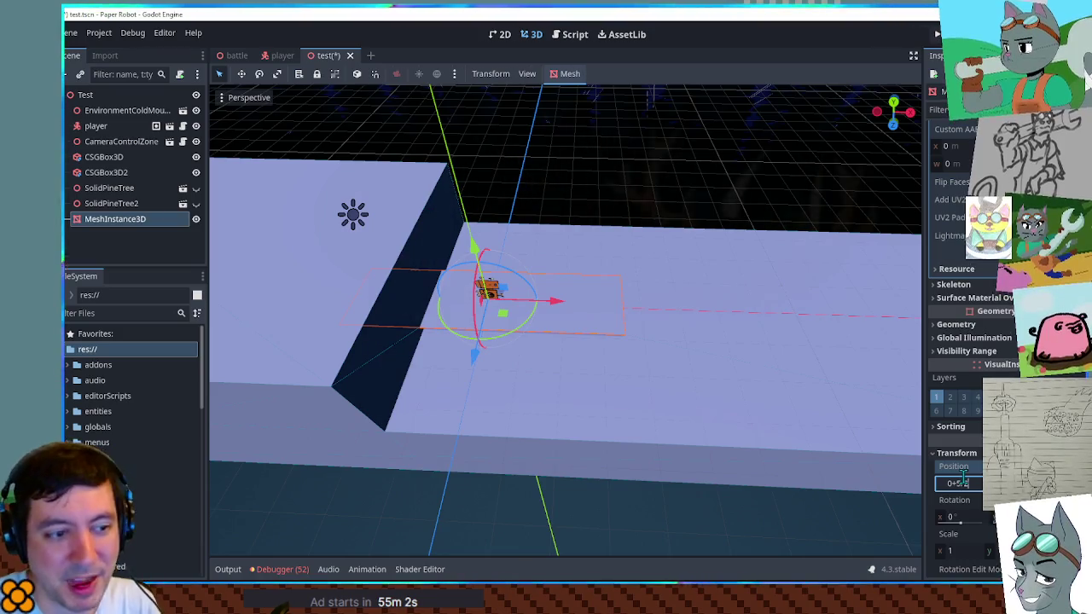
{"action": "key", "text": "Return"}
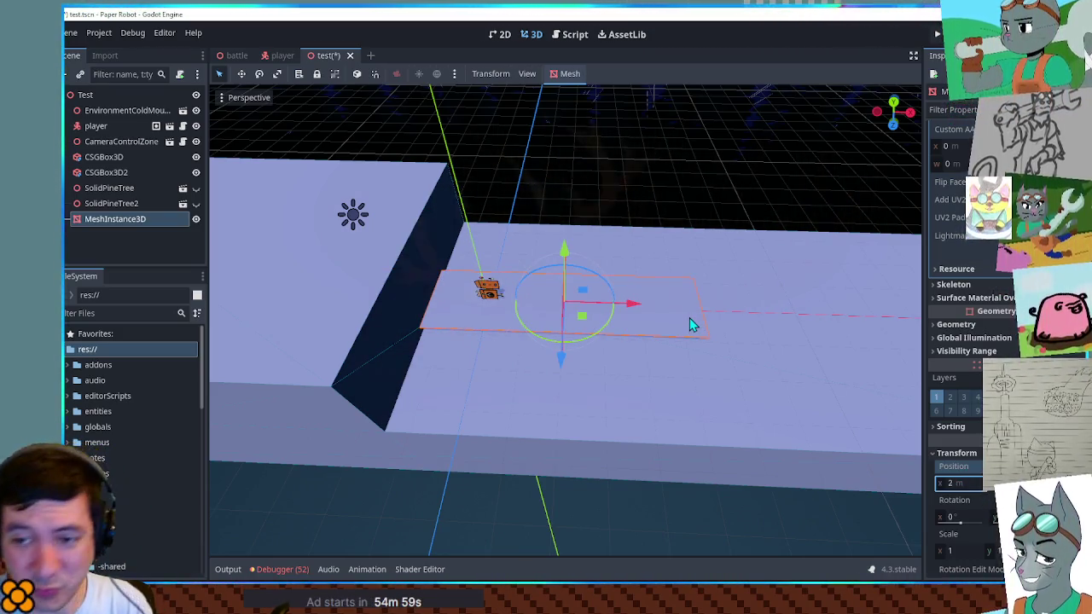
{"action": "scroll", "coordinate": [953, 220], "scroll_direction": "up", "scroll_amount": 5}
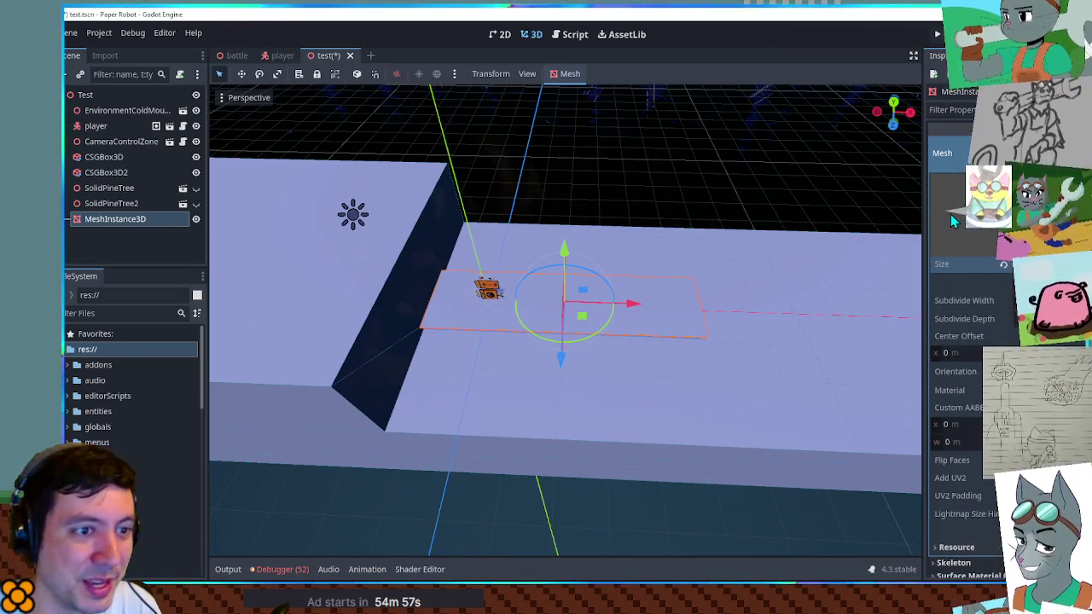
{"action": "mouse_move", "coordinate": [790, 321]}
{"action": "left_mouse_down"}
{"action": "mouse_move", "coordinate": [636, 344]}
{"action": "mouse_move", "coordinate": [620, 296]}
{"action": "mouse_move", "coordinate": [628, 378]}
{"action": "left_mouse_up"}
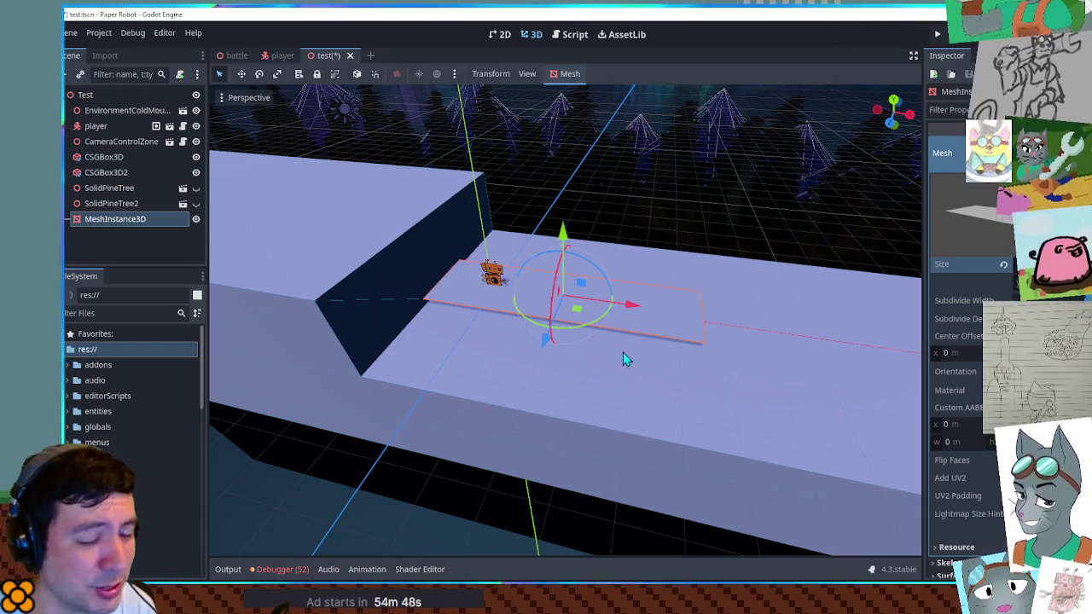
{"action": "mouse_move", "coordinate": [632, 332]}
{"action": "left_mouse_down"}
{"action": "mouse_move", "coordinate": [512, 295]}
{"action": "mouse_move", "coordinate": [438, 295]}
{"action": "mouse_move", "coordinate": [575, 310]}
{"action": "mouse_move", "coordinate": [648, 271]}
{"action": "mouse_move", "coordinate": [670, 317]}
{"action": "left_mouse_up"}
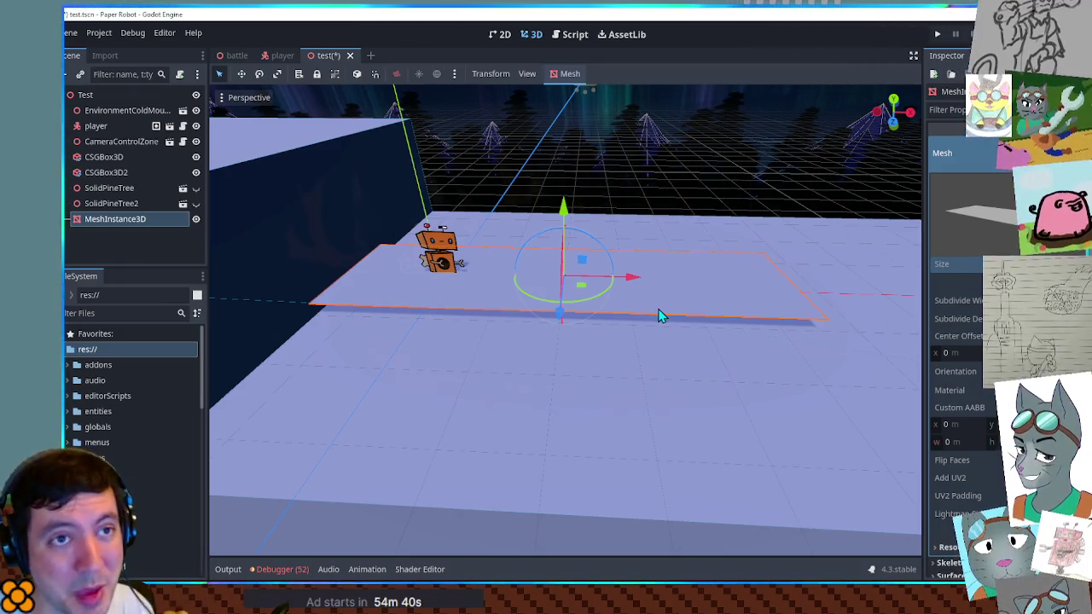
Step: Widen and lengthen the plane's PlaneMesh size to span the lower platform
{"action": "scroll", "coordinate": [655, 309], "scroll_direction": "down", "scroll_amount": 2}
{"action": "mouse_move", "coordinate": [655, 309]}
{"action": "left_mouse_down"}
{"action": "mouse_move", "coordinate": [504, 332]}
{"action": "mouse_move", "coordinate": [563, 300]}
{"action": "mouse_move", "coordinate": [596, 406]}
{"action": "mouse_move", "coordinate": [587, 383]}
{"action": "mouse_move", "coordinate": [667, 355]}
{"action": "left_mouse_up"}
{"action": "scroll", "coordinate": [639, 364], "scroll_direction": "down", "scroll_amount": 1}
{"action": "scroll", "coordinate": [663, 353], "scroll_direction": "down", "scroll_amount": 2}
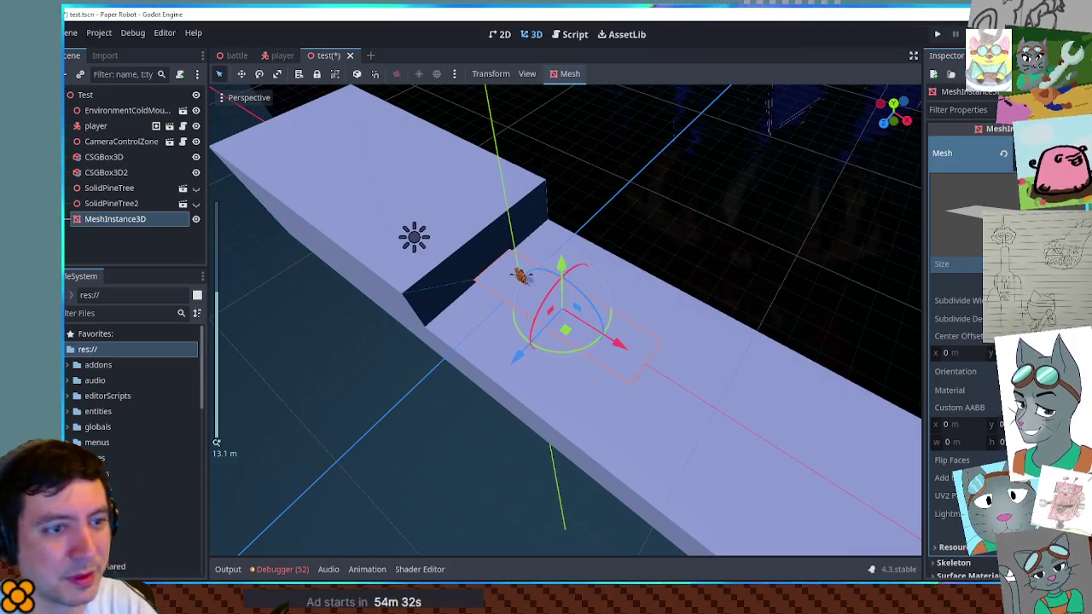
{"action": "key", "text": "Return"}
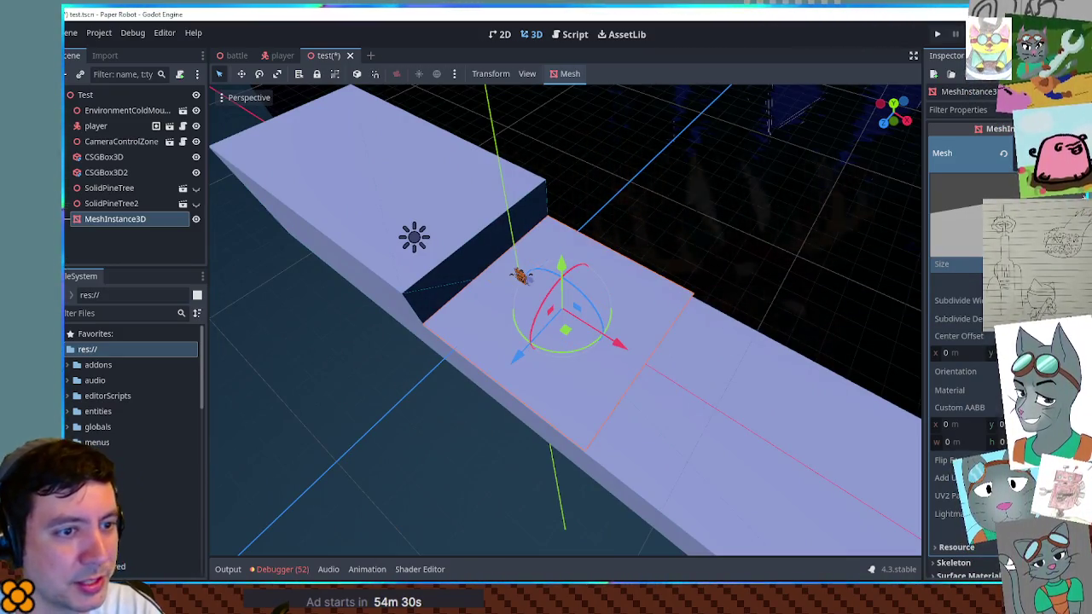
{"action": "key", "text": "Return"}
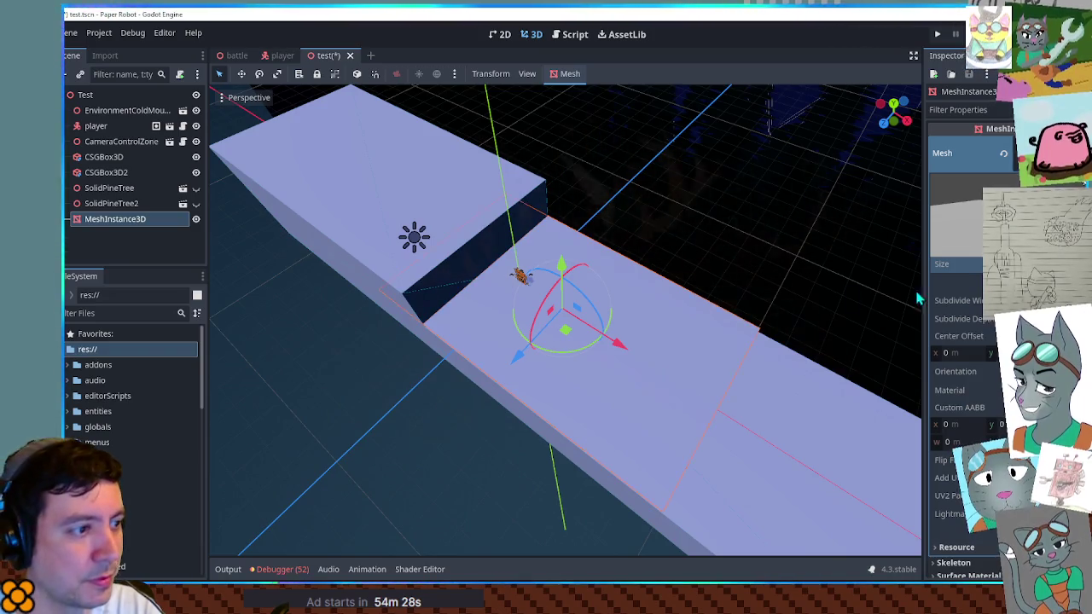
Step: Move the plane 2 m along X, extend it slightly at both ends, then select the raised box
{"action": "mouse_move", "coordinate": [623, 347]}
{"action": "left_mouse_down"}
{"action": "mouse_move", "coordinate": [693, 394]}
{"action": "mouse_move", "coordinate": [741, 327]}
{"action": "left_mouse_up"}
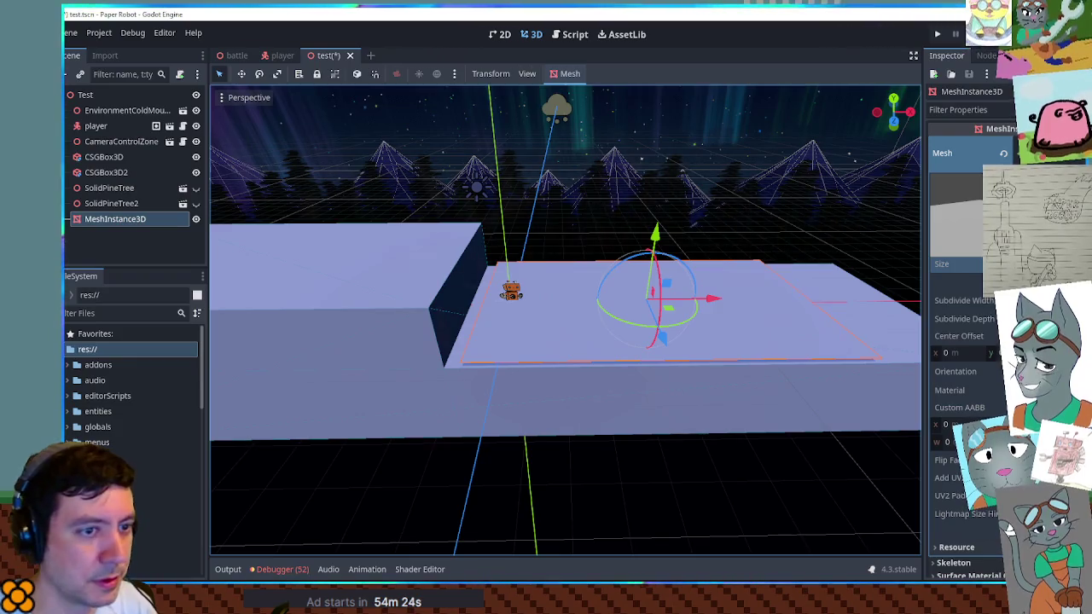
{"action": "key", "text": "Return"}
{"action": "mouse_move", "coordinate": [652, 253]}
{"action": "left_mouse_down"}
{"action": "mouse_move", "coordinate": [663, 376]}
{"action": "mouse_move", "coordinate": [461, 307]}
{"action": "mouse_move", "coordinate": [649, 223]}
{"action": "left_mouse_up"}
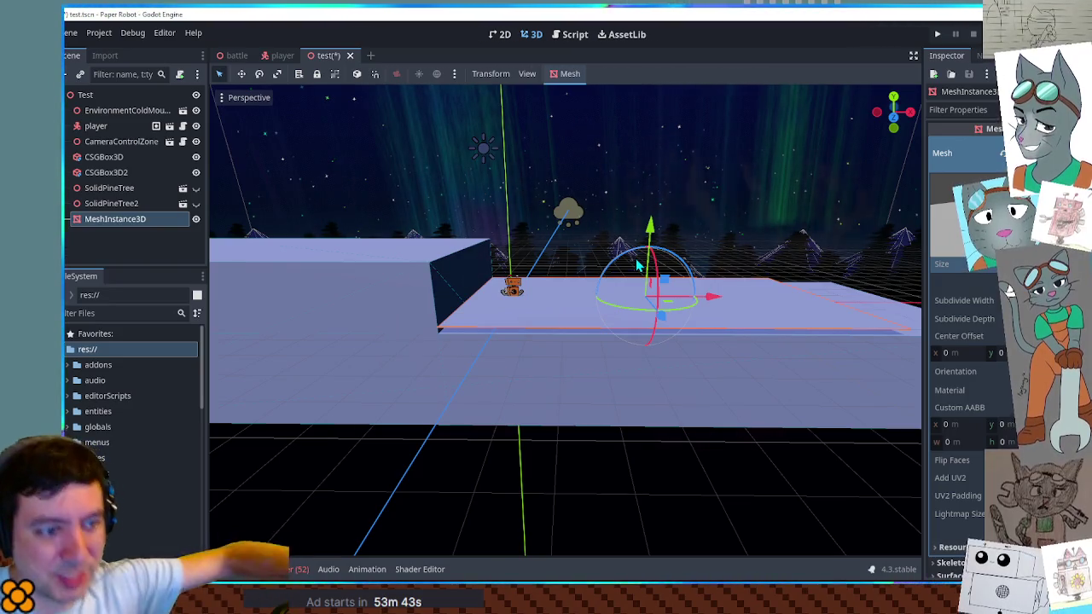
{"action": "left_click", "coordinate": [477, 318]}
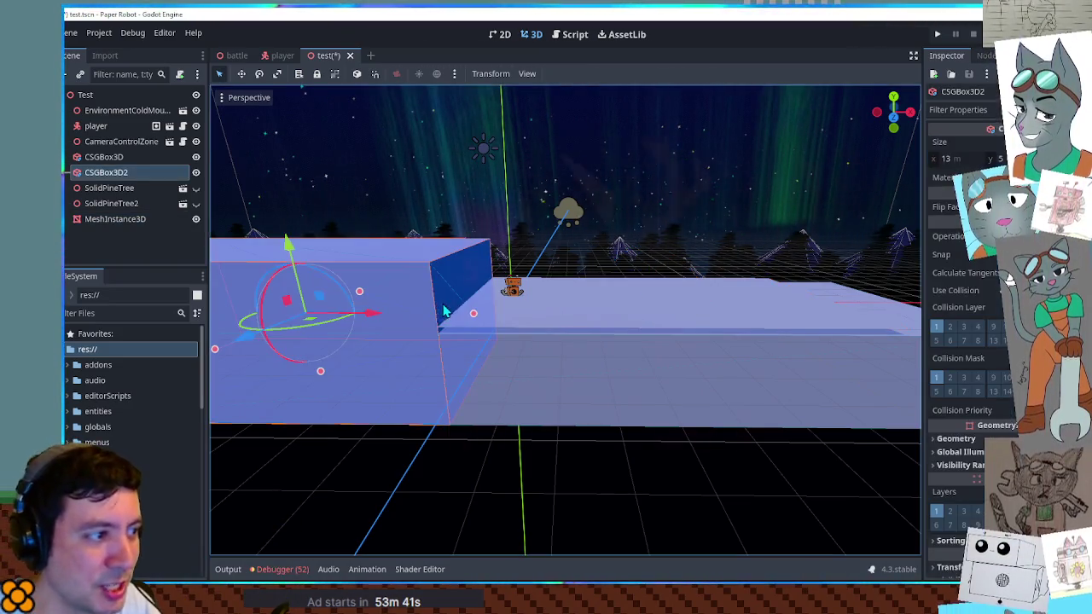
{"action": "left_click_drag", "start_coordinate": [478, 315], "coordinate": [509, 329]}
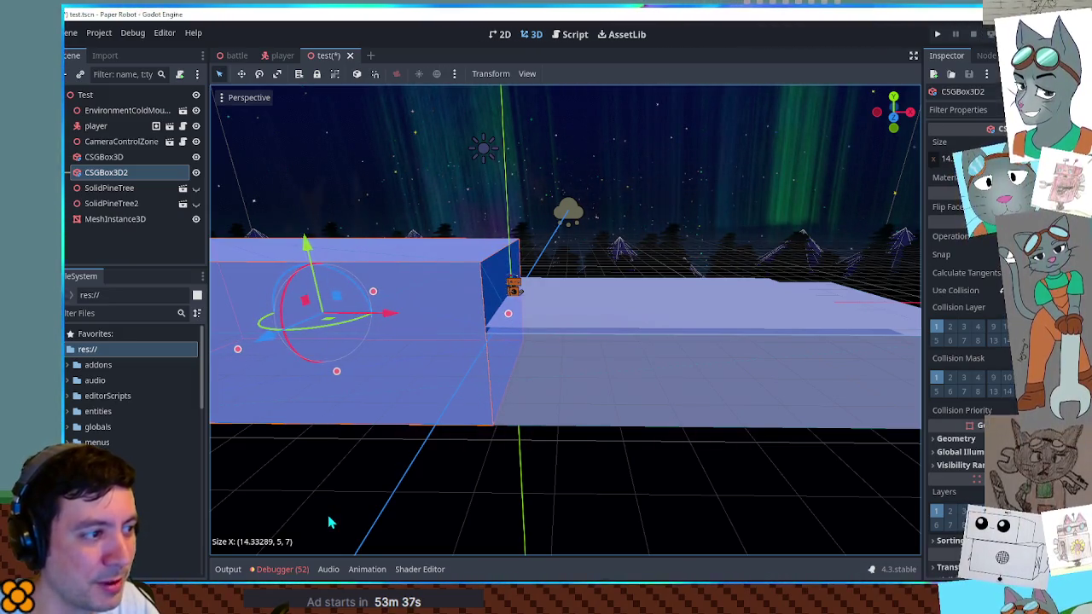
{"action": "key", "text": "ctrl+z"}
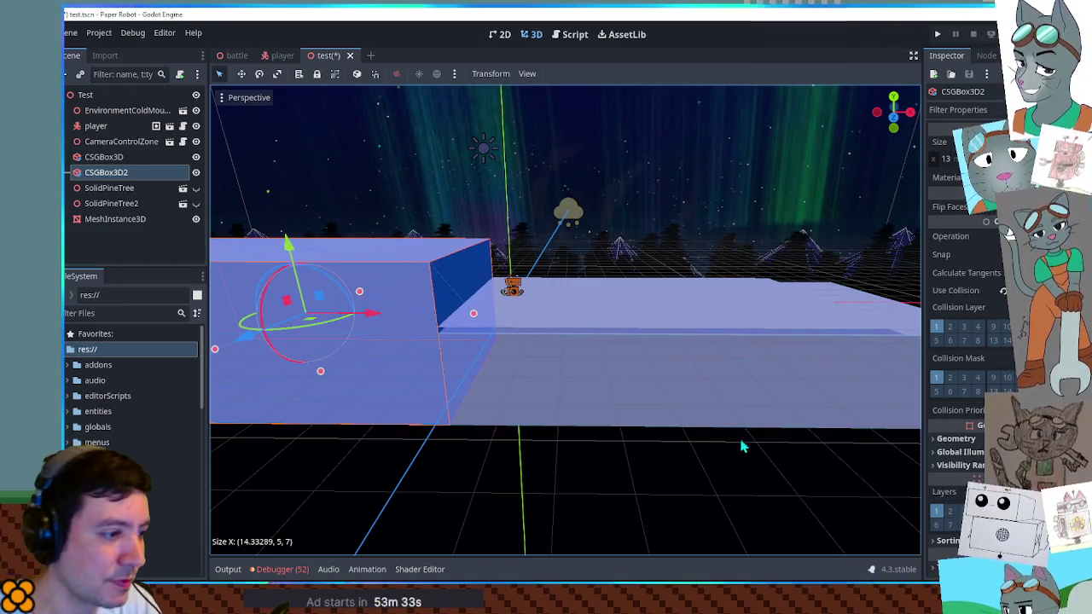
{"action": "left_click", "coordinate": [596, 311]}
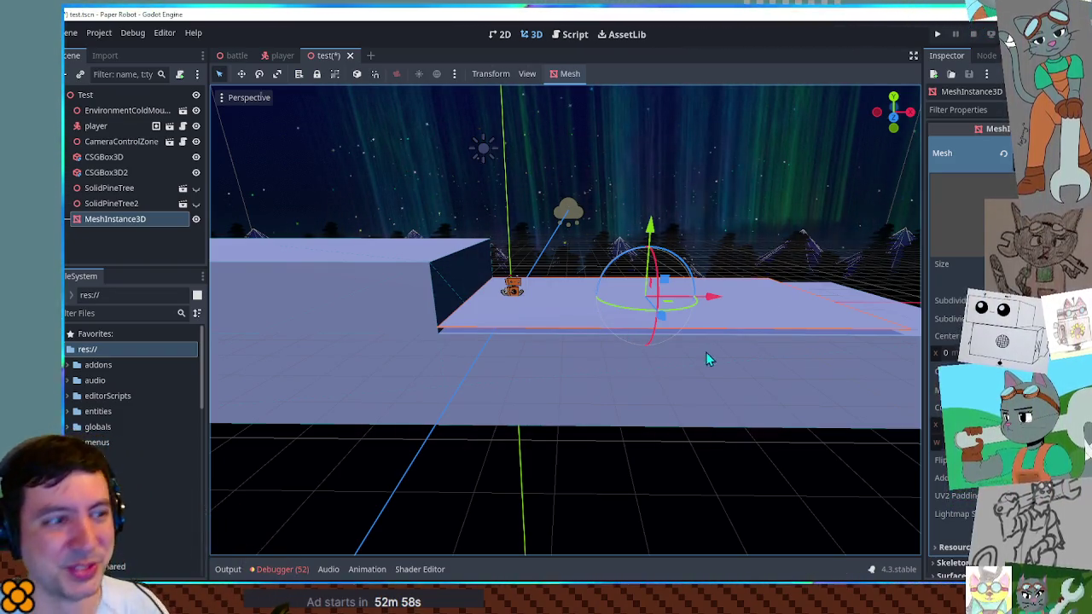
{"action": "left_click", "coordinate": [731, 471]}
Step: Reselect the snow plane and save the test scene with Ctrl+S
{"action": "scroll", "coordinate": [645, 258], "scroll_direction": "up", "scroll_amount": 3}
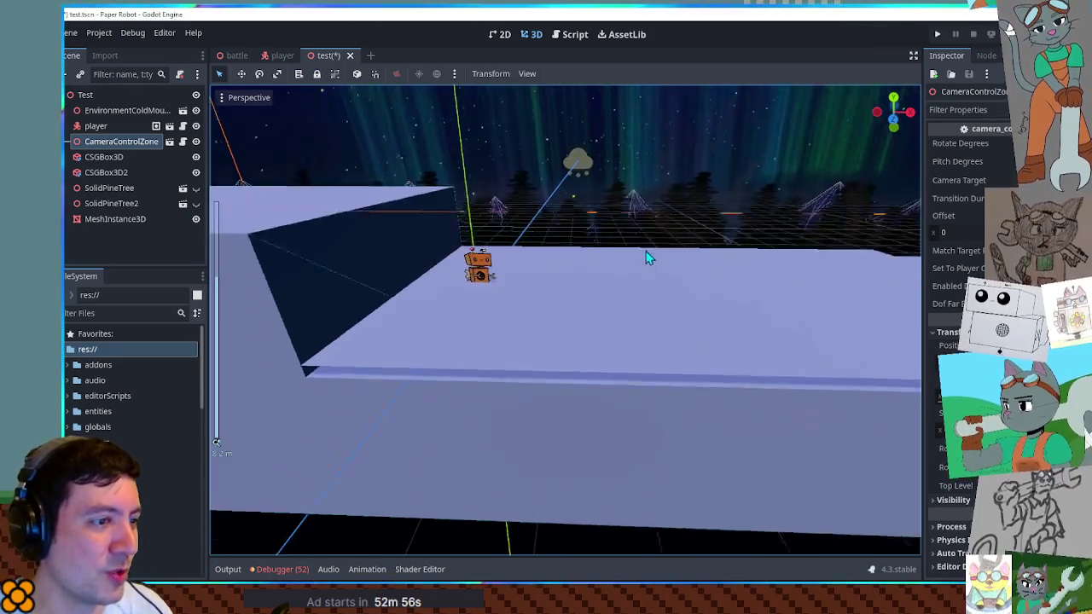
{"action": "left_click", "coordinate": [593, 311]}
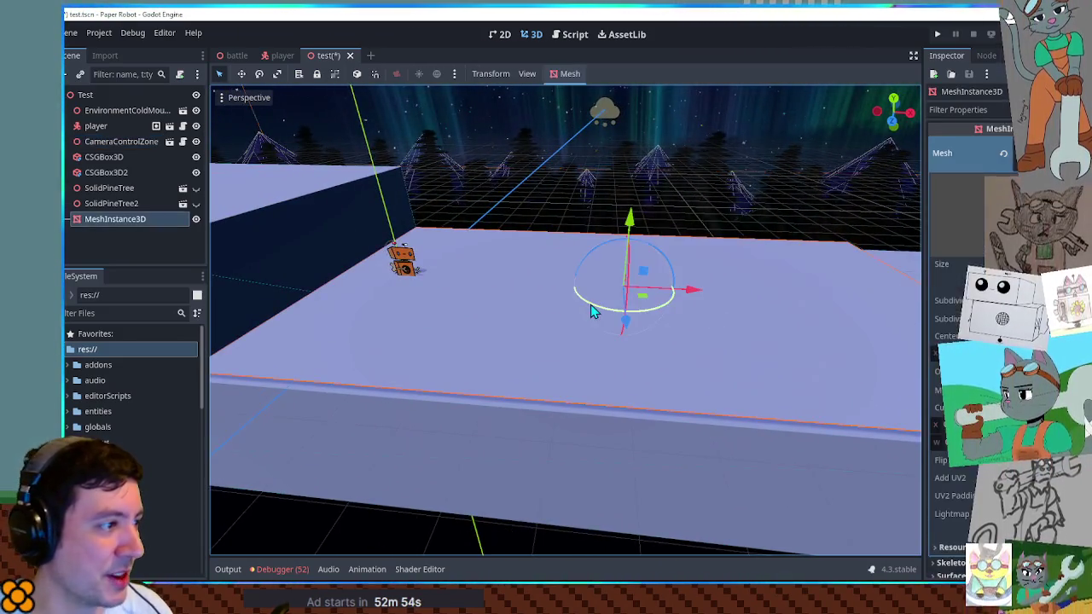
{"action": "key", "text": "ctrl+s"}
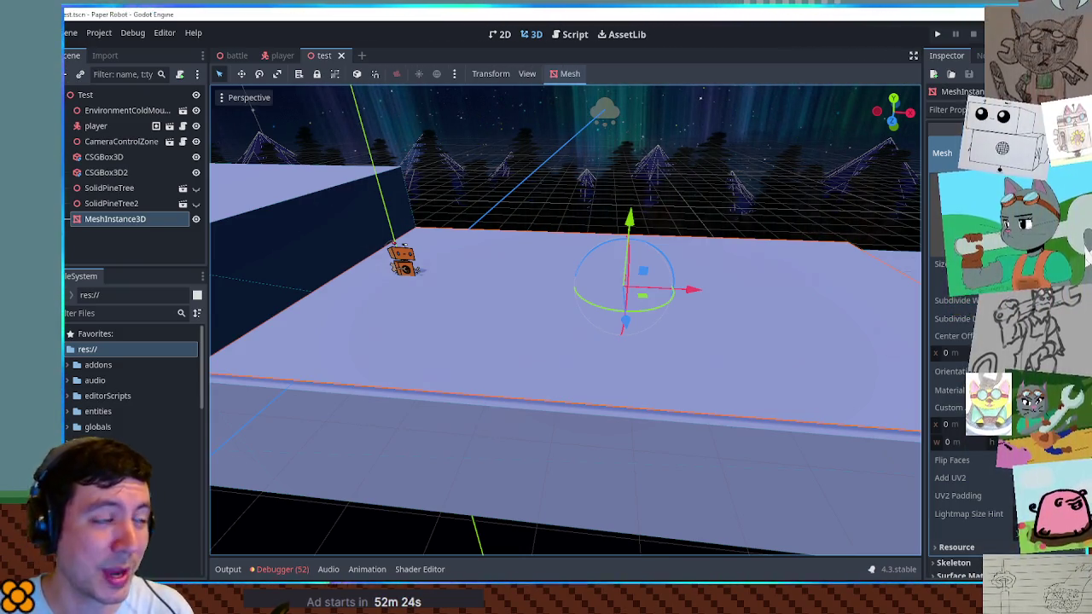
{"action": "mouse_move", "coordinate": [606, 302]}
{"action": "left_mouse_down"}
{"action": "mouse_move", "coordinate": [557, 383]}
{"action": "mouse_move", "coordinate": [571, 322]}
{"action": "mouse_move", "coordinate": [558, 290]}
{"action": "mouse_move", "coordinate": [532, 306]}
{"action": "mouse_move", "coordinate": [652, 287]}
{"action": "mouse_move", "coordinate": [641, 263]}
{"action": "mouse_move", "coordinate": [519, 242]}
{"action": "mouse_move", "coordinate": [816, 248]}
{"action": "mouse_move", "coordinate": [571, 258]}
{"action": "mouse_move", "coordinate": [537, 333]}
{"action": "mouse_move", "coordinate": [726, 333]}
{"action": "mouse_move", "coordinate": [711, 285]}
{"action": "mouse_move", "coordinate": [633, 282]}
{"action": "mouse_move", "coordinate": [654, 358]}
{"action": "mouse_move", "coordinate": [631, 285]}
{"action": "mouse_move", "coordinate": [721, 254]}
{"action": "left_mouse_up"}
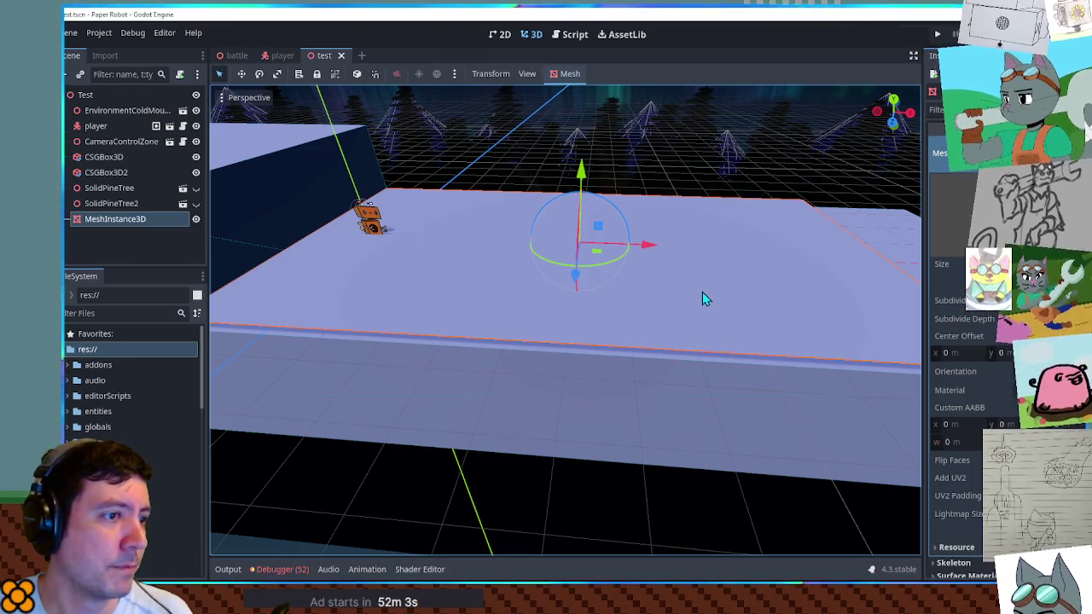
{"action": "scroll", "coordinate": [702, 292], "scroll_direction": "up", "scroll_amount": 3}
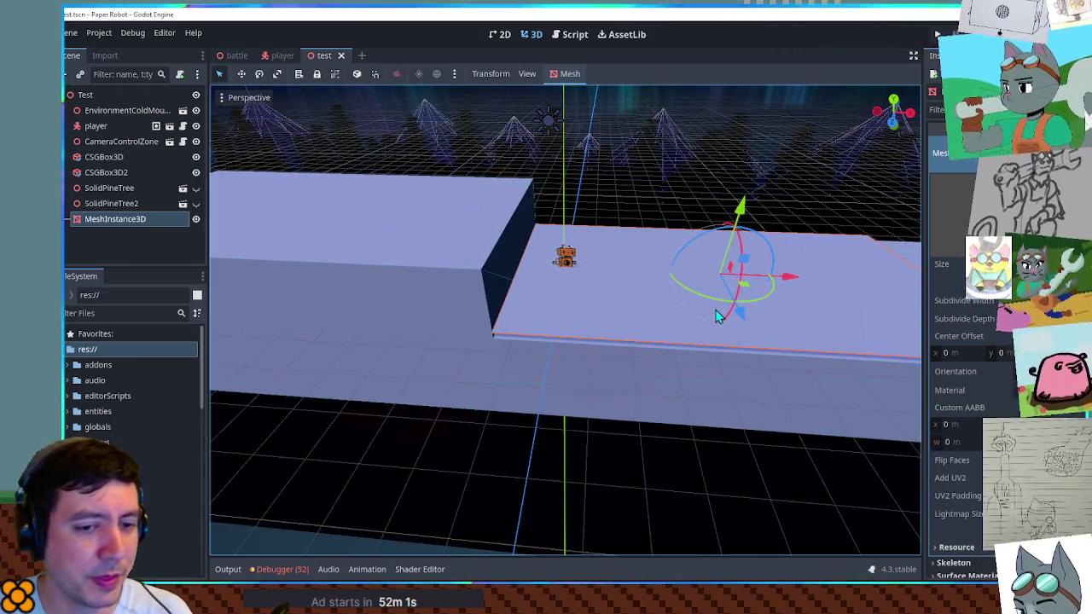
{"action": "scroll", "coordinate": [714, 312], "scroll_direction": "up", "scroll_amount": 3}
{"action": "left_click_drag", "start_coordinate": [693, 308], "coordinate": [543, 273]}
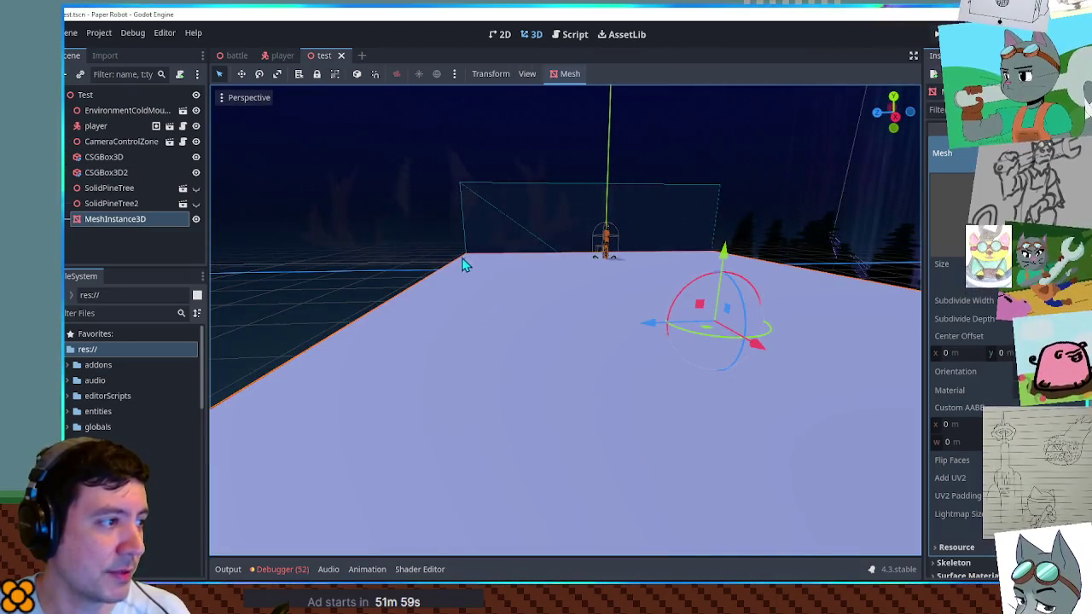
{"action": "mouse_move", "coordinate": [432, 282]}
{"action": "left_mouse_down"}
{"action": "mouse_move", "coordinate": [453, 298]}
{"action": "mouse_move", "coordinate": [606, 302]}
{"action": "mouse_move", "coordinate": [690, 284]}
{"action": "mouse_move", "coordinate": [616, 370]}
{"action": "mouse_move", "coordinate": [643, 361]}
{"action": "mouse_move", "coordinate": [529, 366]}
{"action": "left_mouse_up"}
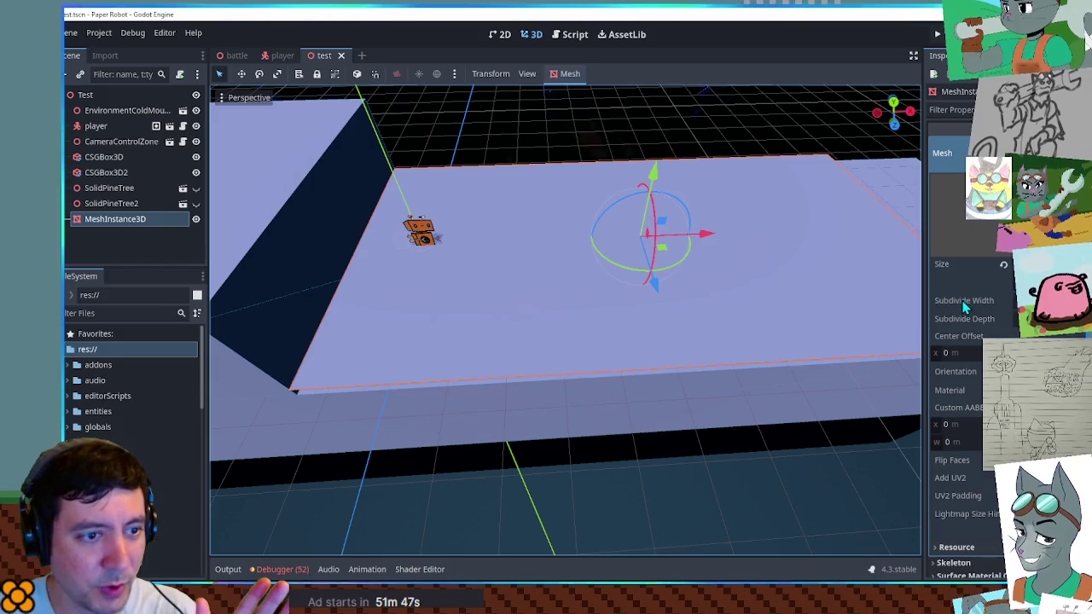
{"action": "scroll", "coordinate": [963, 307], "scroll_direction": "down", "scroll_amount": 8}
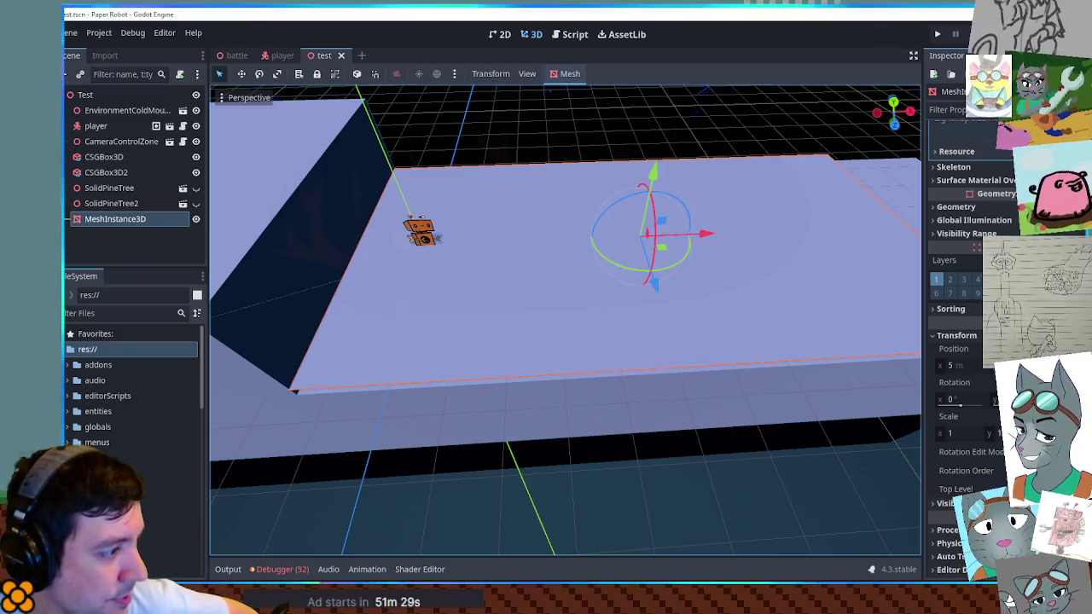
Step: Create a new folder named snowDeformation inside res://scenes/04/-shared
{"action": "scroll", "coordinate": [132, 383], "scroll_direction": "down", "scroll_amount": 2}
{"action": "right_click", "coordinate": [122, 340]}
{"action": "mouse_move", "coordinate": [186, 344]}
{"action": "left_click", "coordinate": [310, 355]}
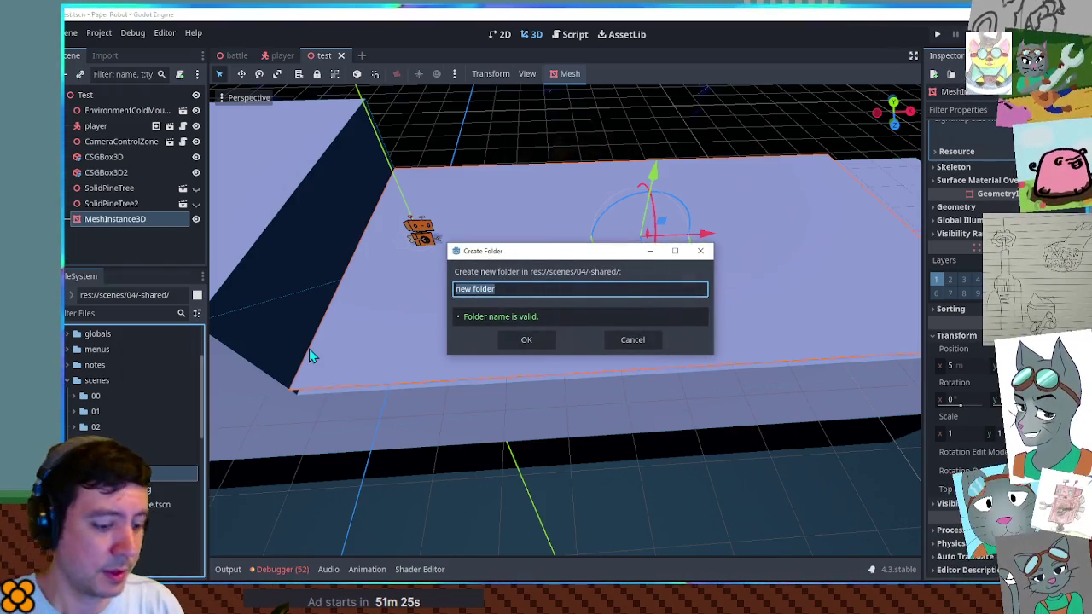
{"action": "type", "text": "snowD"}
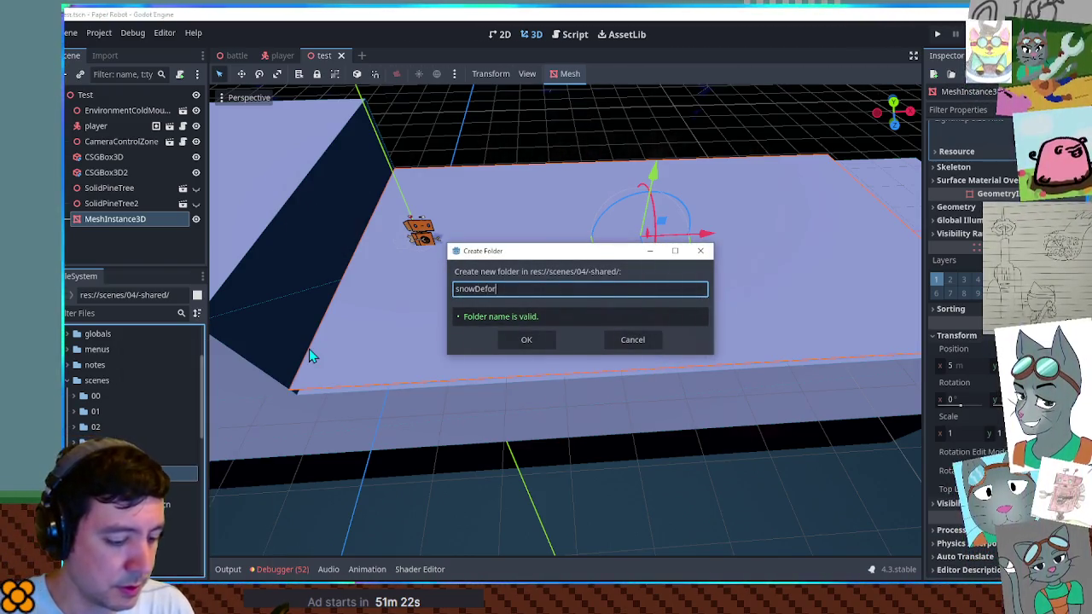
{"action": "key", "text": "Return"}
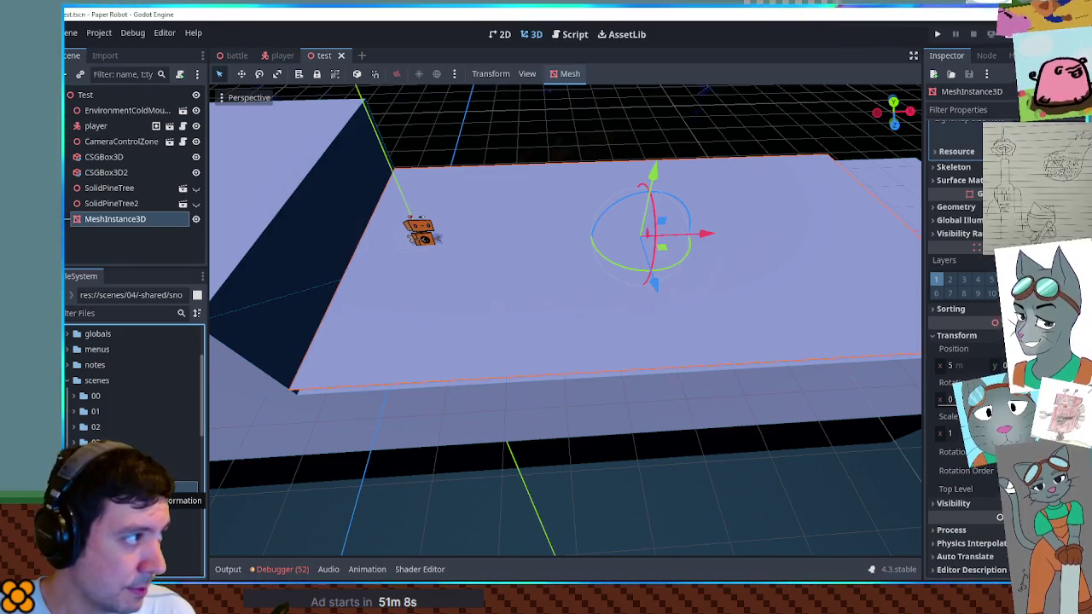
Step: Attach a new snowDeformation.gd script to MeshInstance3D, saved in -shared/snowDeformation, and return to 3D view
{"action": "left_click", "coordinate": [180, 75]}
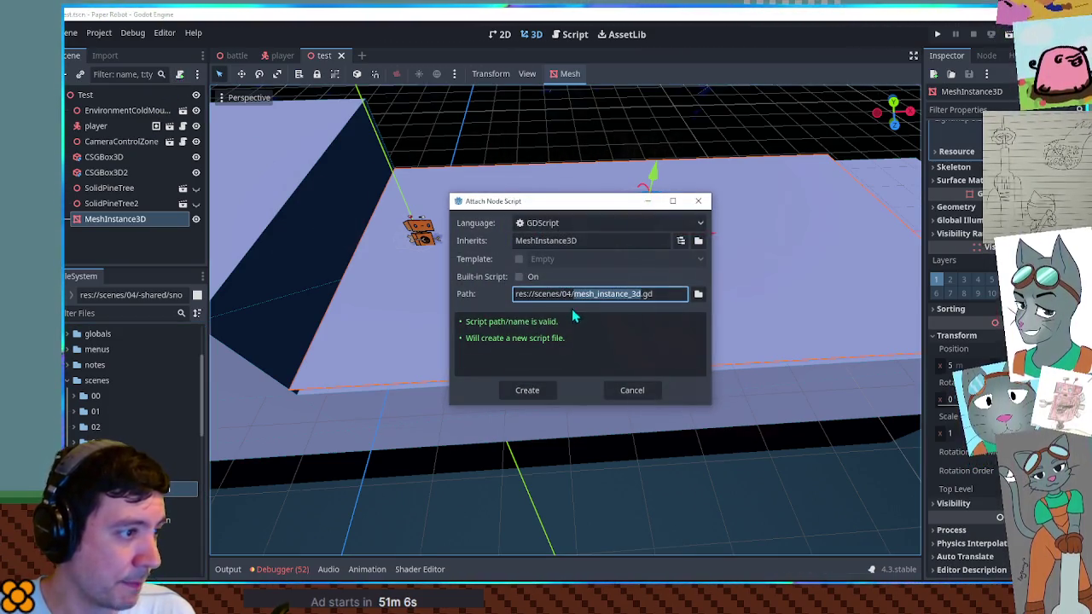
{"action": "left_click", "coordinate": [697, 294]}
{"action": "double_click", "coordinate": [409, 181]}
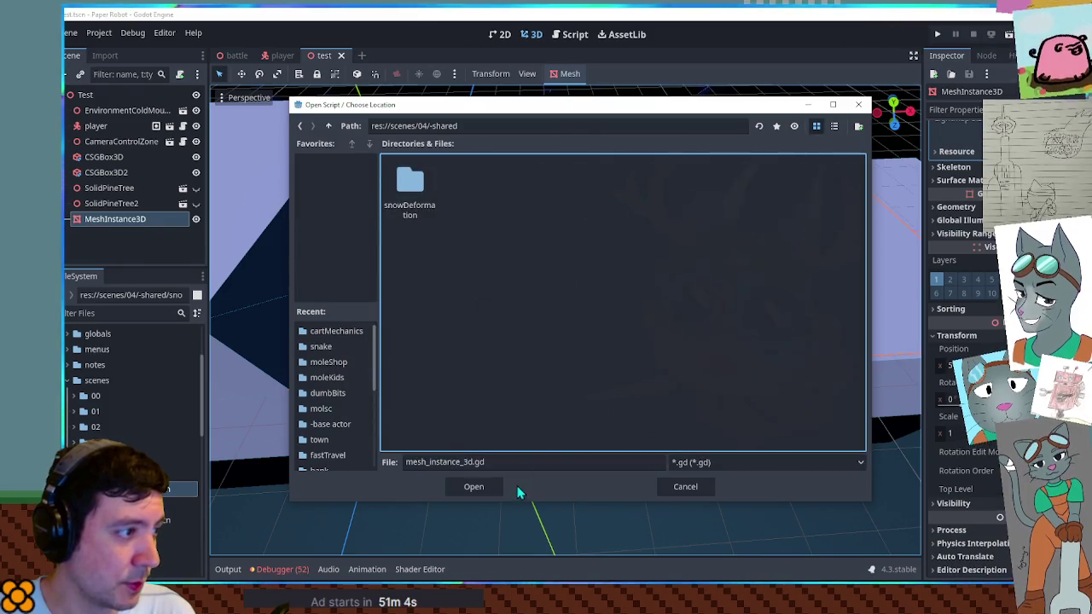
{"action": "double_click", "coordinate": [397, 201]}
{"action": "left_click", "coordinate": [448, 463]}
{"action": "key", "text": "ctrl+a"}
{"action": "type", "text": "sn"}
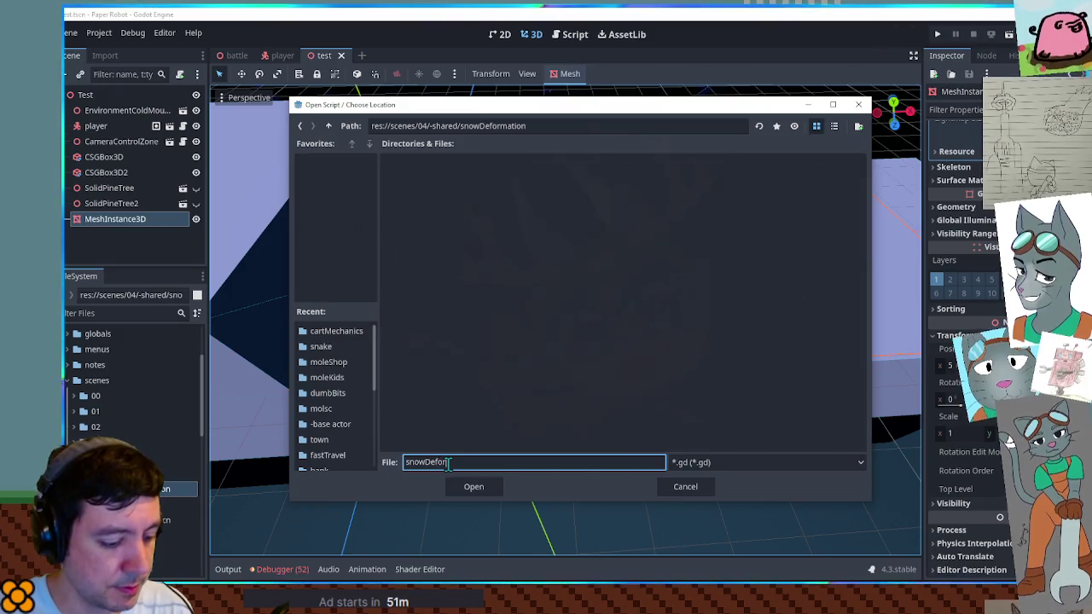
{"action": "type", "text": "ion"}
{"action": "key", "text": "Return"}
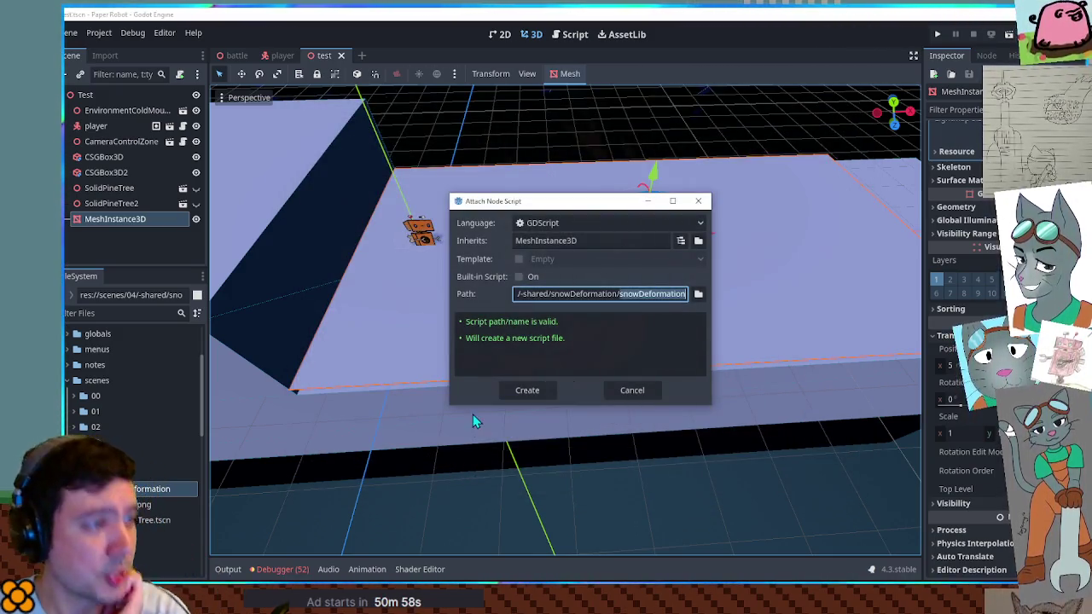
{"action": "left_click", "coordinate": [525, 395]}
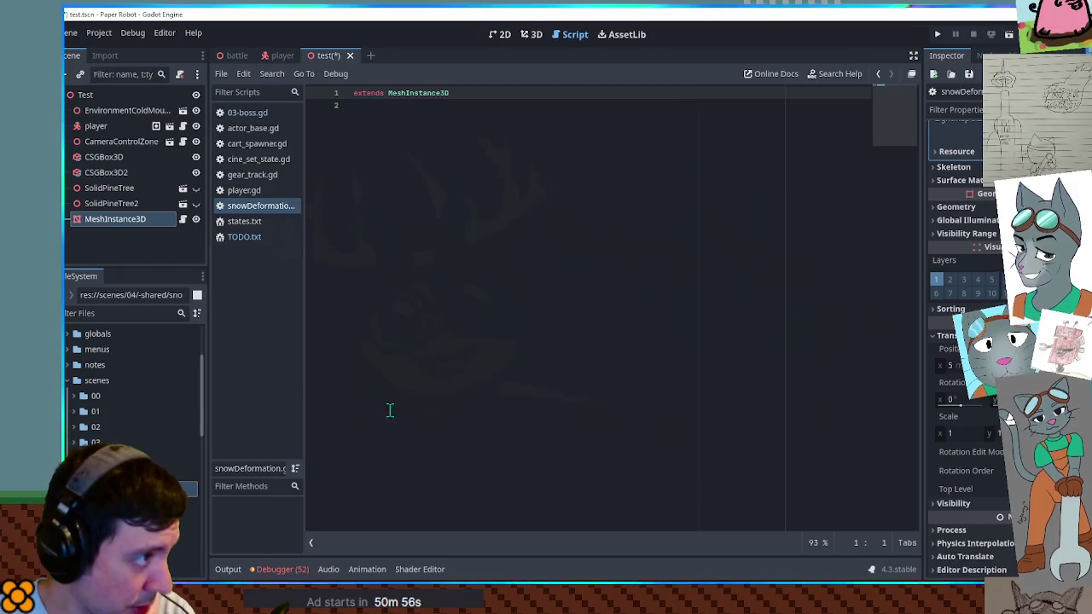
{"action": "left_click", "coordinate": [534, 38]}
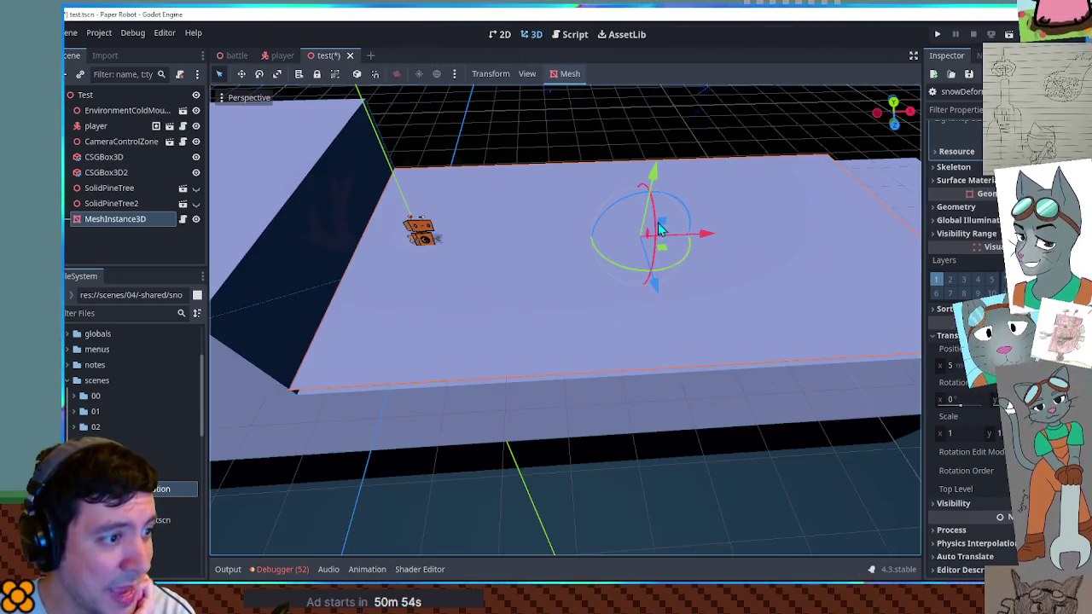
{"action": "mouse_move", "coordinate": [531, 275]}
{"action": "left_mouse_down"}
{"action": "mouse_move", "coordinate": [502, 295]}
{"action": "mouse_move", "coordinate": [714, 324]}
{"action": "mouse_move", "coordinate": [768, 273]}
{"action": "left_mouse_up"}
{"action": "mouse_move", "coordinate": [851, 235]}
{"action": "left_mouse_down"}
{"action": "mouse_move", "coordinate": [773, 273]}
{"action": "mouse_move", "coordinate": [806, 315]}
{"action": "mouse_move", "coordinate": [781, 375]}
{"action": "left_mouse_up"}
{"action": "scroll", "coordinate": [769, 373], "scroll_direction": "down", "scroll_amount": 4}
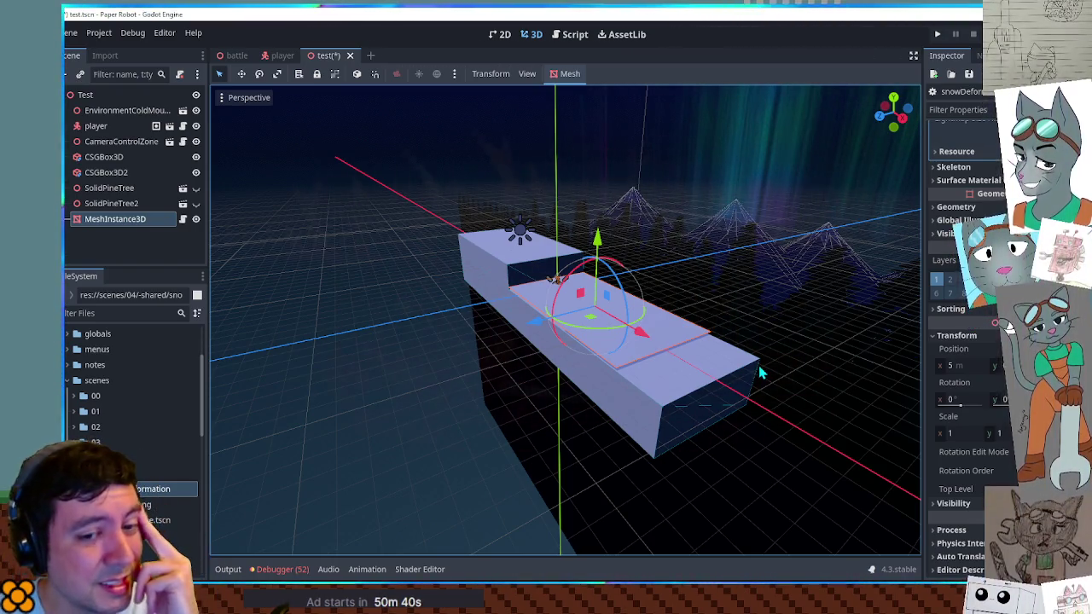
{"action": "mouse_move", "coordinate": [707, 370]}
{"action": "left_mouse_down"}
{"action": "mouse_move", "coordinate": [758, 413]}
{"action": "mouse_move", "coordinate": [713, 342]}
{"action": "mouse_move", "coordinate": [214, 198]}
{"action": "left_mouse_up"}
{"action": "left_click", "coordinate": [636, 319]}
Step: Duplicate CSGBox3D into CSGBox3D3 and resize it to a 0.5-tall tab jutting past the platform end
{"action": "key", "text": "ctrl+d"}
{"action": "mouse_move", "coordinate": [649, 337]}
{"action": "left_mouse_down"}
{"action": "mouse_move", "coordinate": [698, 362]}
{"action": "mouse_move", "coordinate": [481, 254]}
{"action": "mouse_move", "coordinate": [597, 324]}
{"action": "mouse_move", "coordinate": [700, 365]}
{"action": "mouse_move", "coordinate": [612, 326]}
{"action": "mouse_move", "coordinate": [628, 393]}
{"action": "mouse_move", "coordinate": [618, 395]}
{"action": "mouse_move", "coordinate": [650, 358]}
{"action": "mouse_move", "coordinate": [640, 373]}
{"action": "mouse_move", "coordinate": [659, 323]}
{"action": "left_mouse_up"}
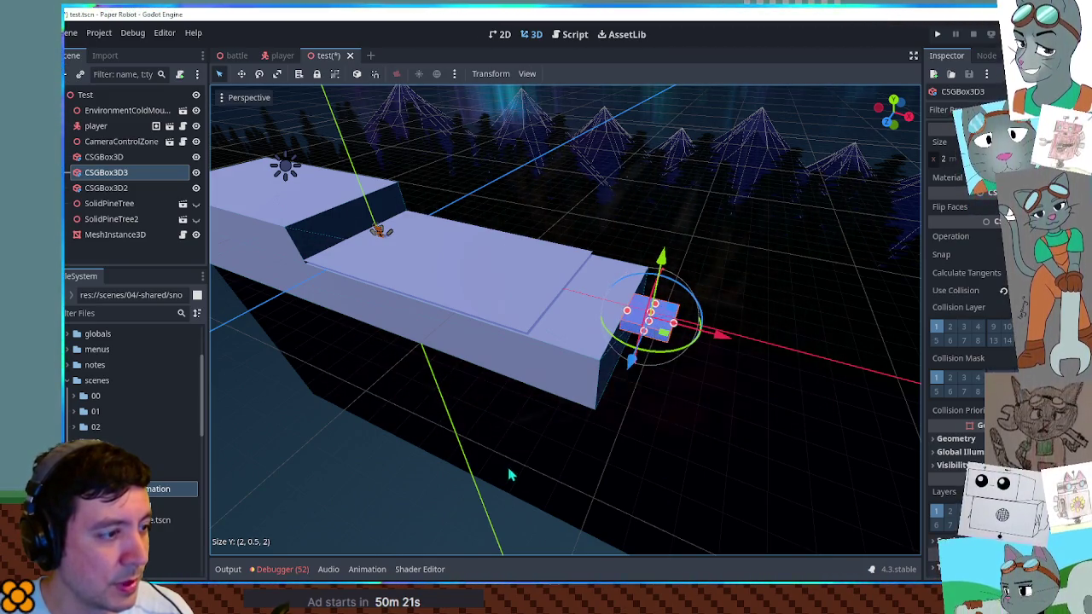
{"action": "left_click", "coordinate": [651, 399]}
{"action": "scroll", "coordinate": [650, 399], "scroll_direction": "up", "scroll_amount": 3}
{"action": "scroll", "coordinate": [753, 298], "scroll_direction": "down", "scroll_amount": 2}
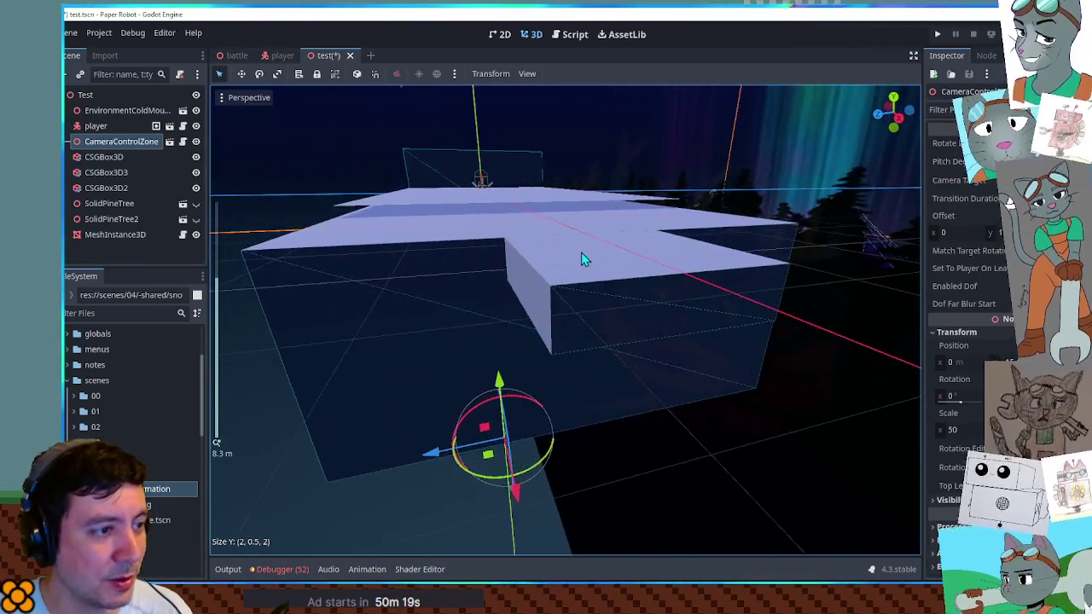
{"action": "scroll", "coordinate": [585, 259], "scroll_direction": "up", "scroll_amount": 3}
{"action": "scroll", "coordinate": [699, 308], "scroll_direction": "down", "scroll_amount": 4}
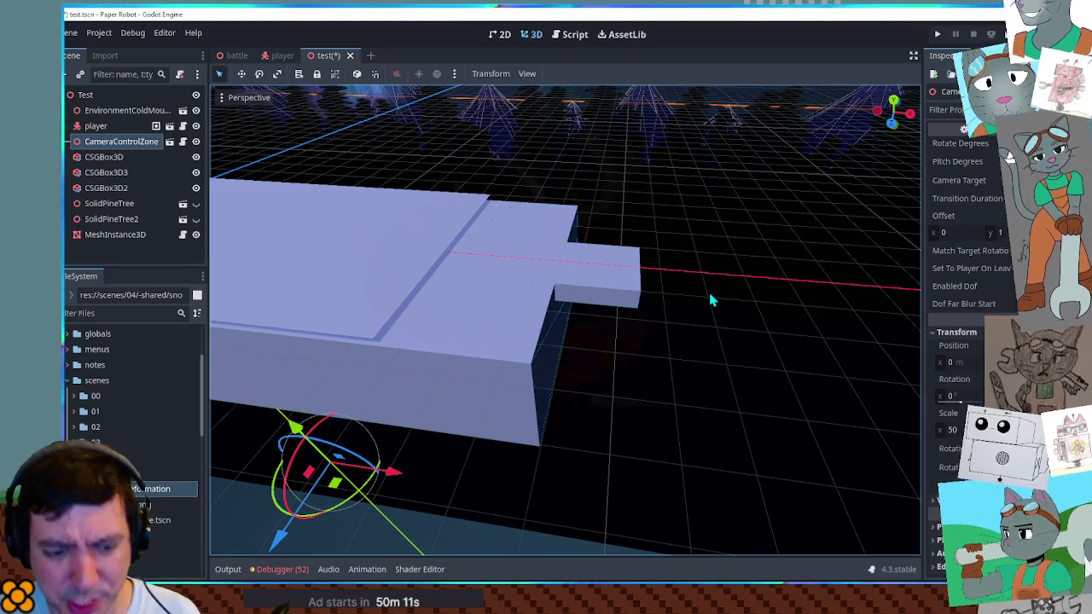
{"action": "mouse_move", "coordinate": [675, 278]}
{"action": "left_mouse_down"}
{"action": "mouse_move", "coordinate": [626, 318]}
{"action": "mouse_move", "coordinate": [629, 308]}
{"action": "mouse_move", "coordinate": [602, 300]}
{"action": "mouse_move", "coordinate": [651, 297]}
{"action": "mouse_move", "coordinate": [574, 277]}
{"action": "mouse_move", "coordinate": [754, 300]}
{"action": "left_mouse_up"}
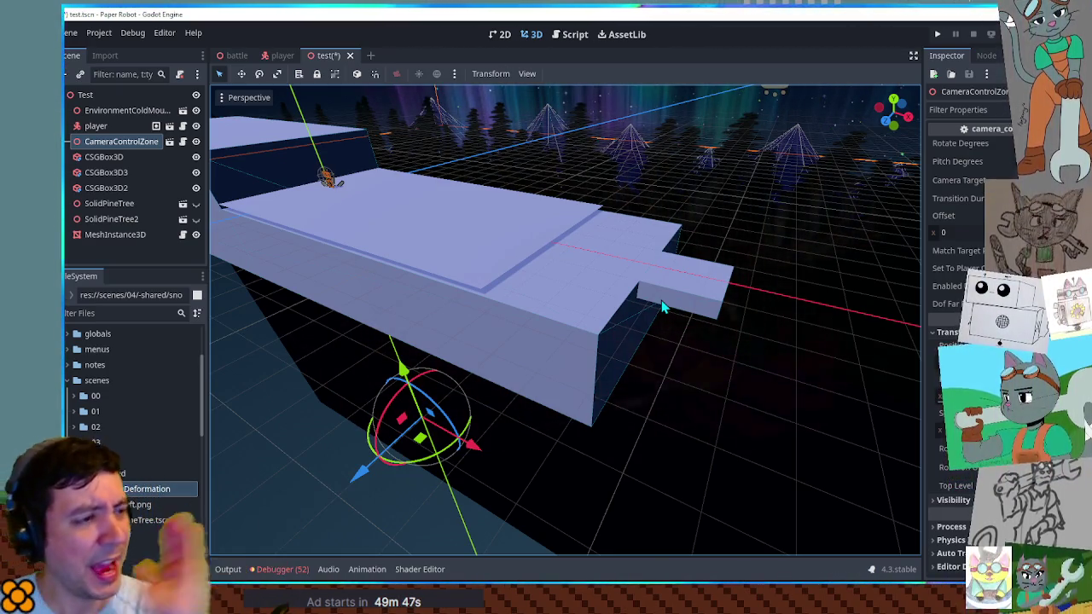
{"action": "left_click", "coordinate": [535, 232]}
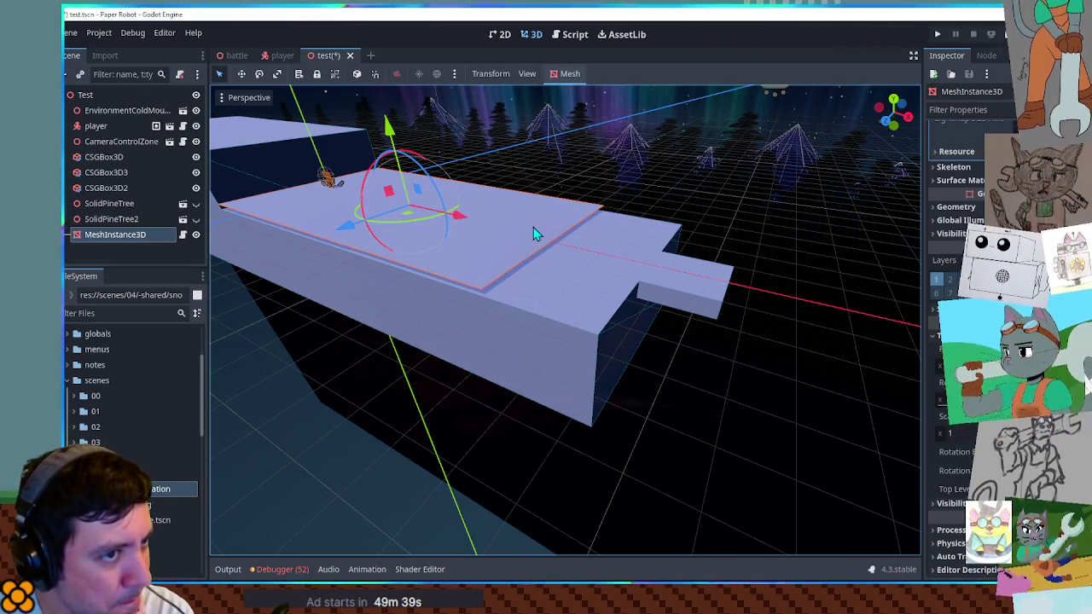
{"action": "left_click", "coordinate": [568, 75]}
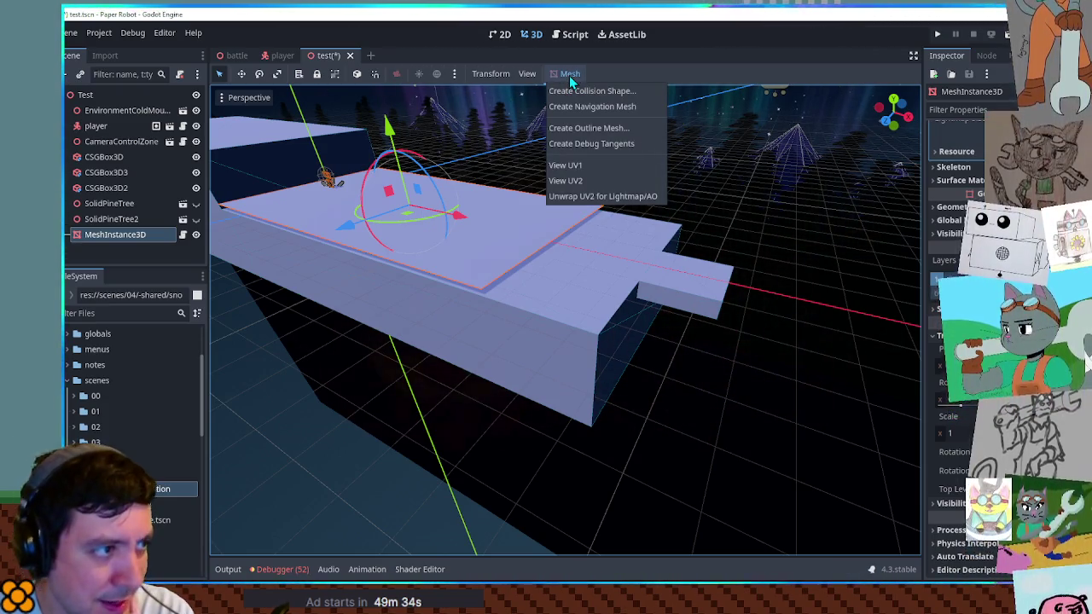
{"action": "left_click", "coordinate": [648, 75]}
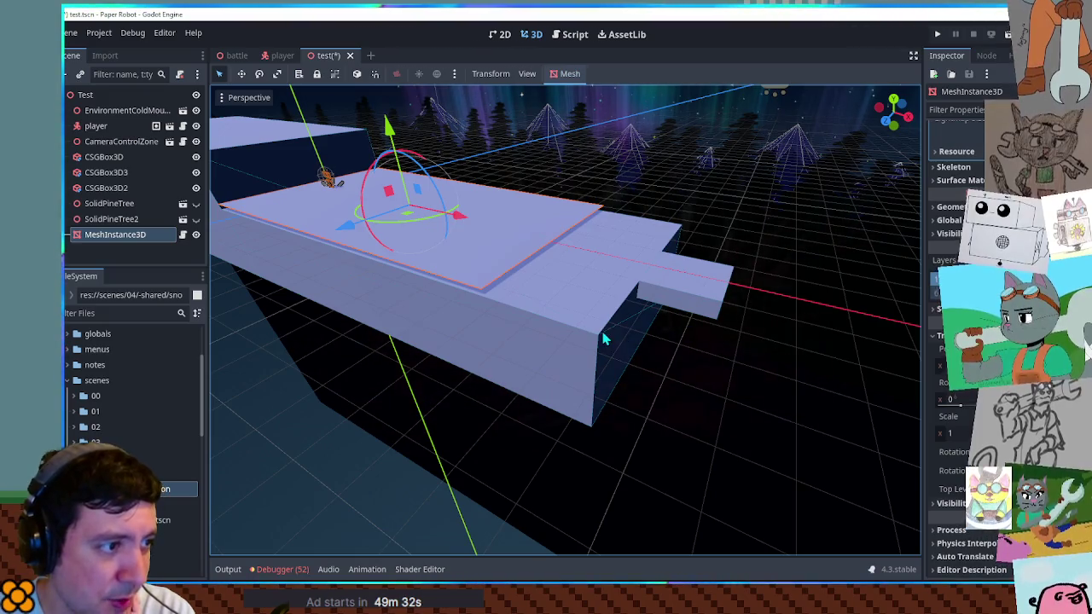
{"action": "left_click", "coordinate": [588, 175]}
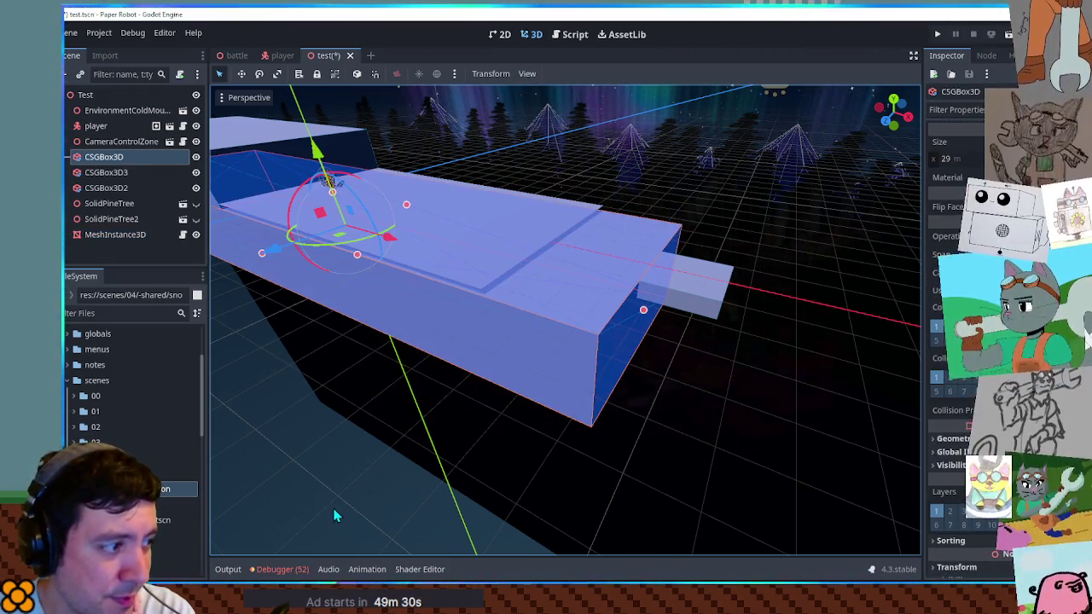
{"action": "left_click", "coordinate": [267, 510]}
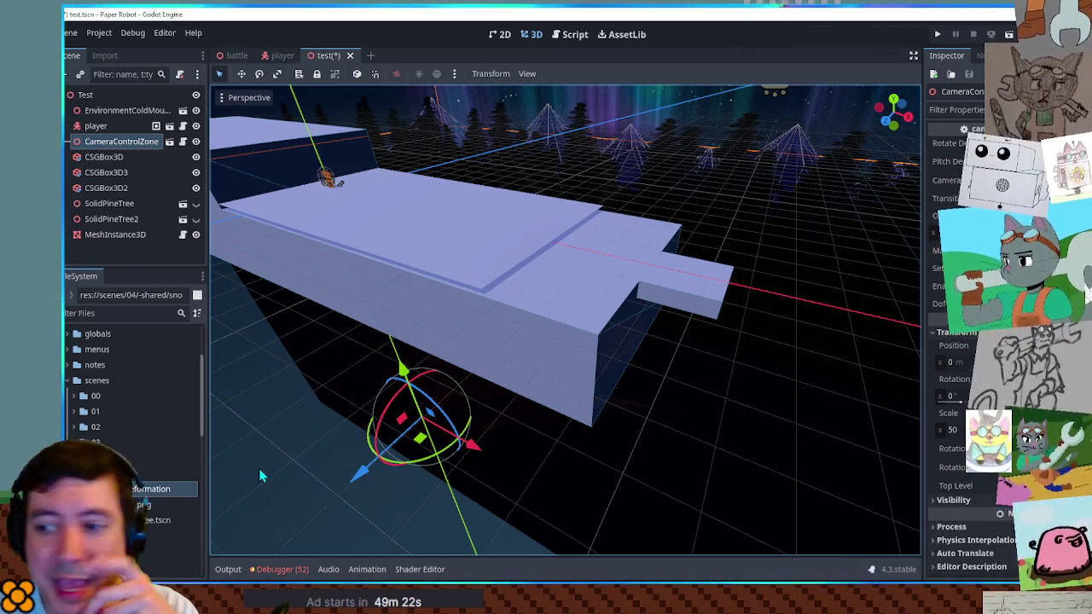
{"action": "left_click", "coordinate": [494, 234]}
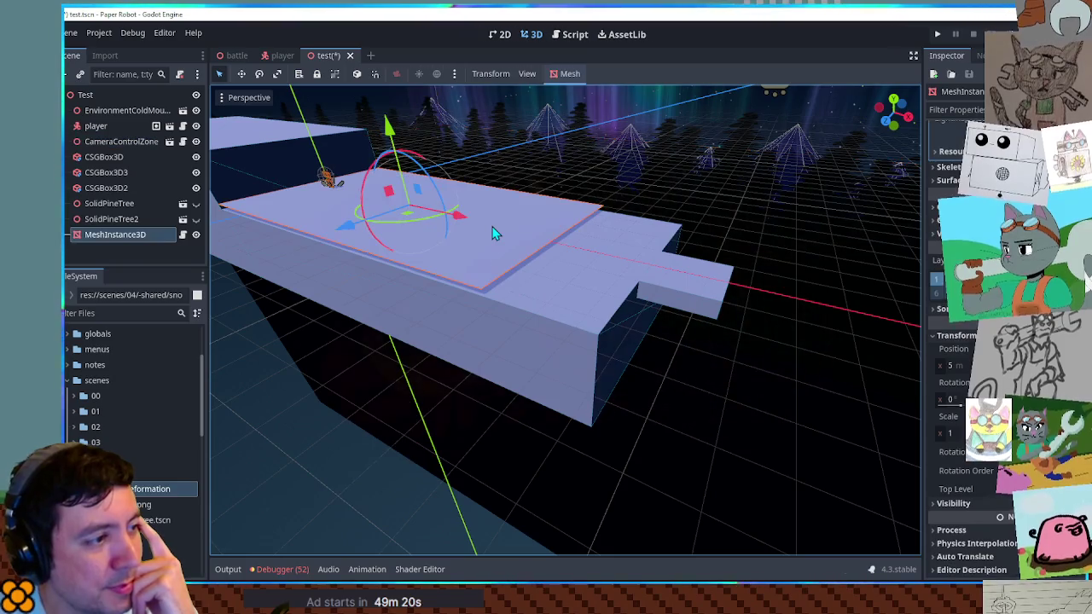
{"action": "left_click", "coordinate": [973, 128]}
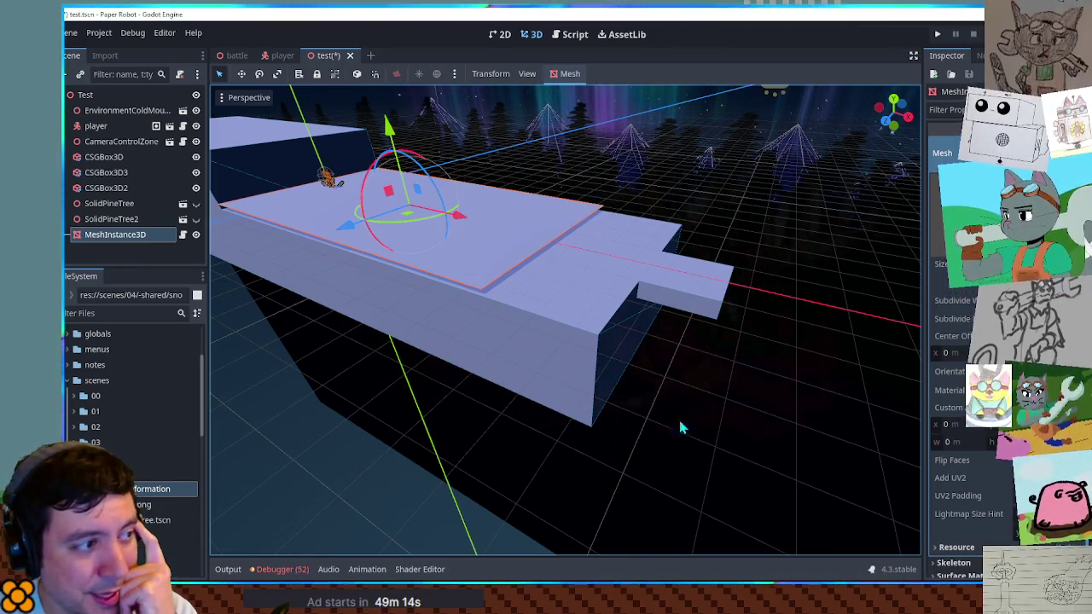
{"action": "left_click", "coordinate": [445, 315]}
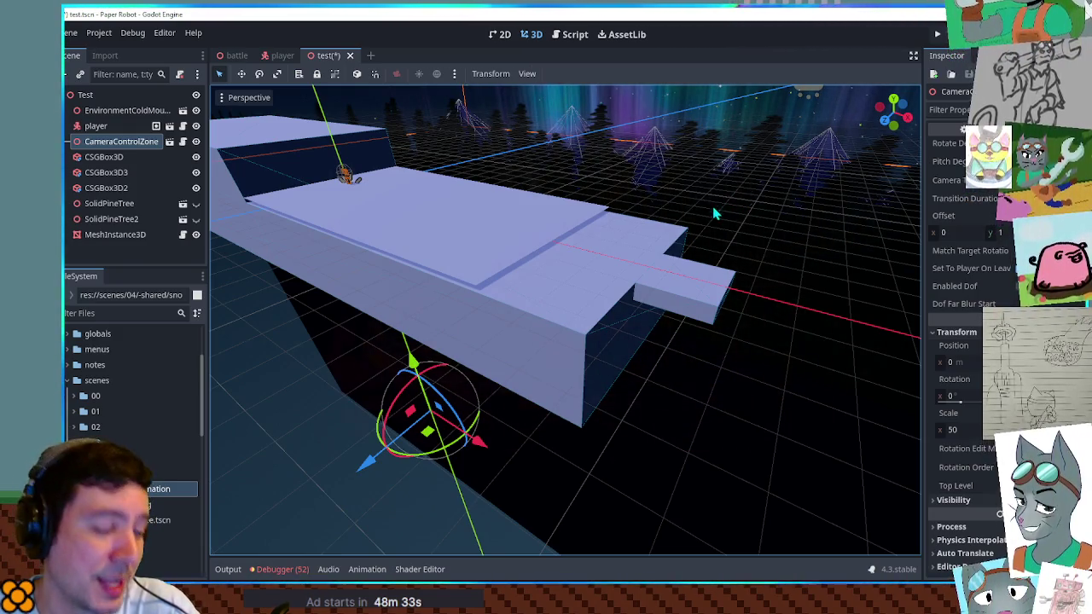
{"action": "left_click", "coordinate": [569, 237]}
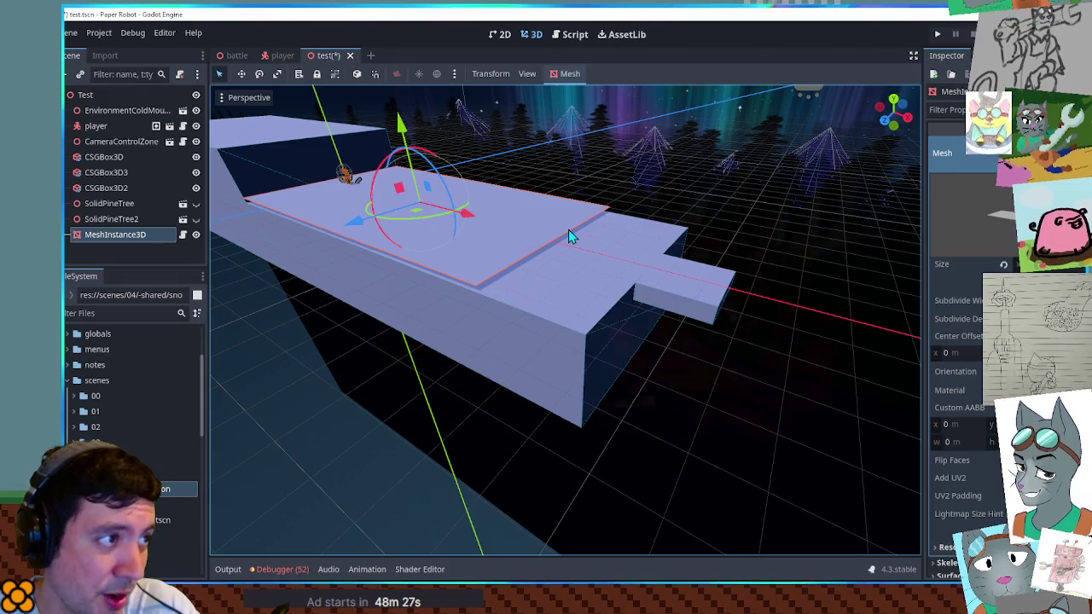
{"action": "left_click", "coordinate": [585, 260]}
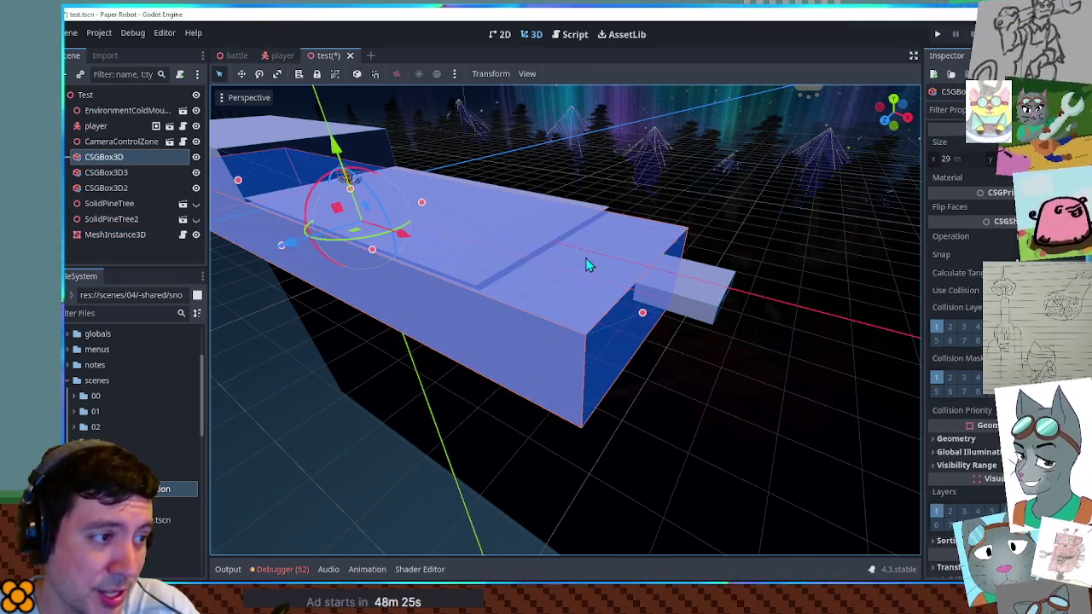
{"action": "left_click", "coordinate": [317, 464]}
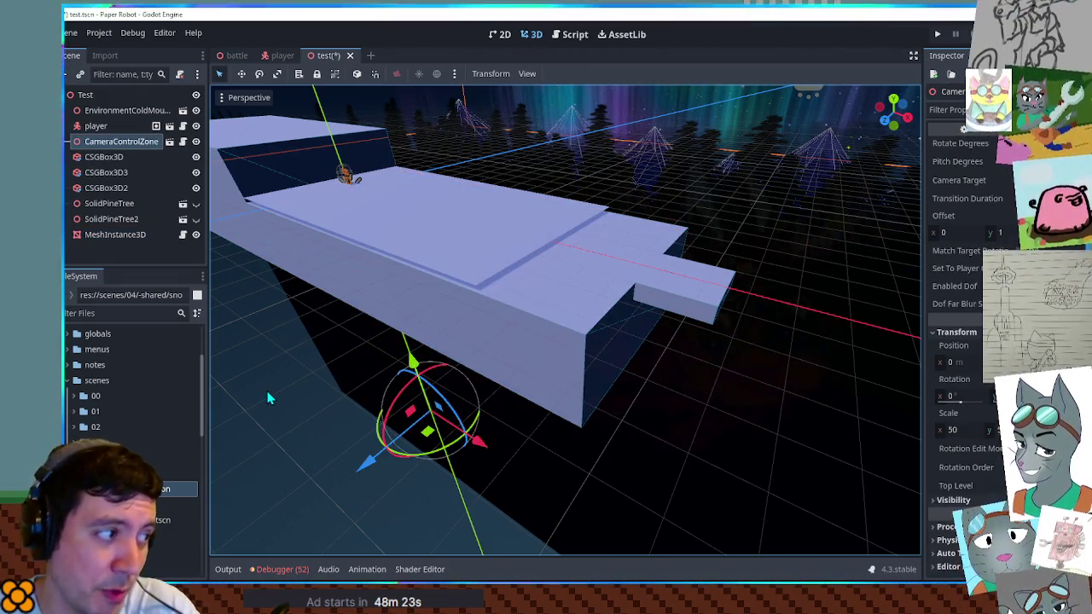
{"action": "left_click", "coordinate": [469, 206]}
{"action": "mouse_move", "coordinate": [469, 213]}
{"action": "left_mouse_down"}
{"action": "mouse_move", "coordinate": [512, 241]}
{"action": "mouse_move", "coordinate": [760, 219]}
{"action": "mouse_move", "coordinate": [560, 251]}
{"action": "left_mouse_up"}
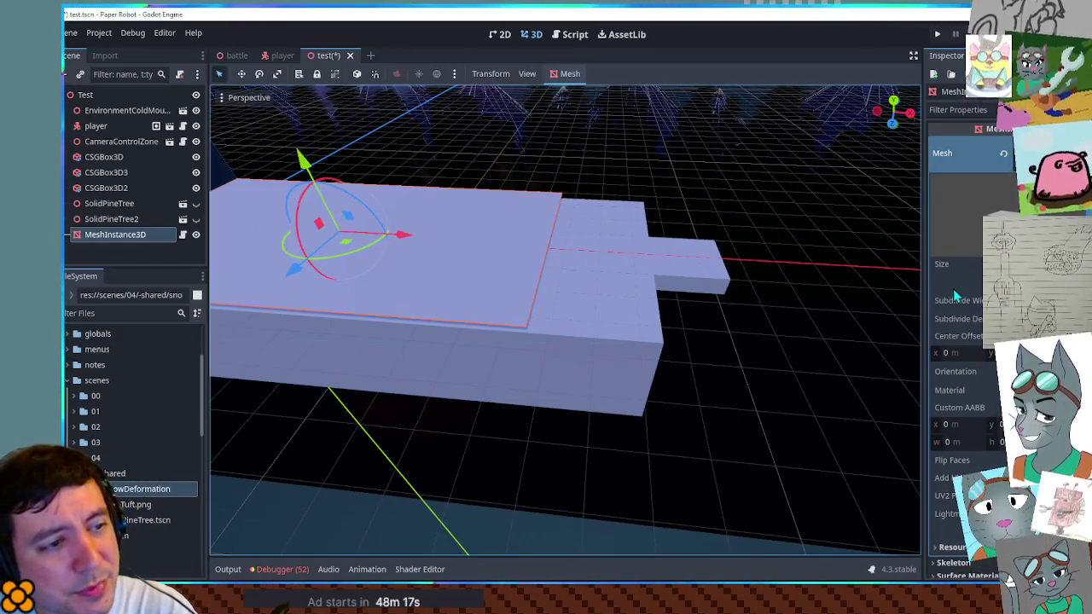
{"action": "mouse_move", "coordinate": [821, 297]}
{"action": "left_mouse_down"}
{"action": "mouse_move", "coordinate": [781, 304]}
{"action": "mouse_move", "coordinate": [634, 276]}
{"action": "mouse_move", "coordinate": [819, 312]}
{"action": "mouse_move", "coordinate": [612, 292]}
{"action": "mouse_move", "coordinate": [767, 306]}
{"action": "left_mouse_up"}
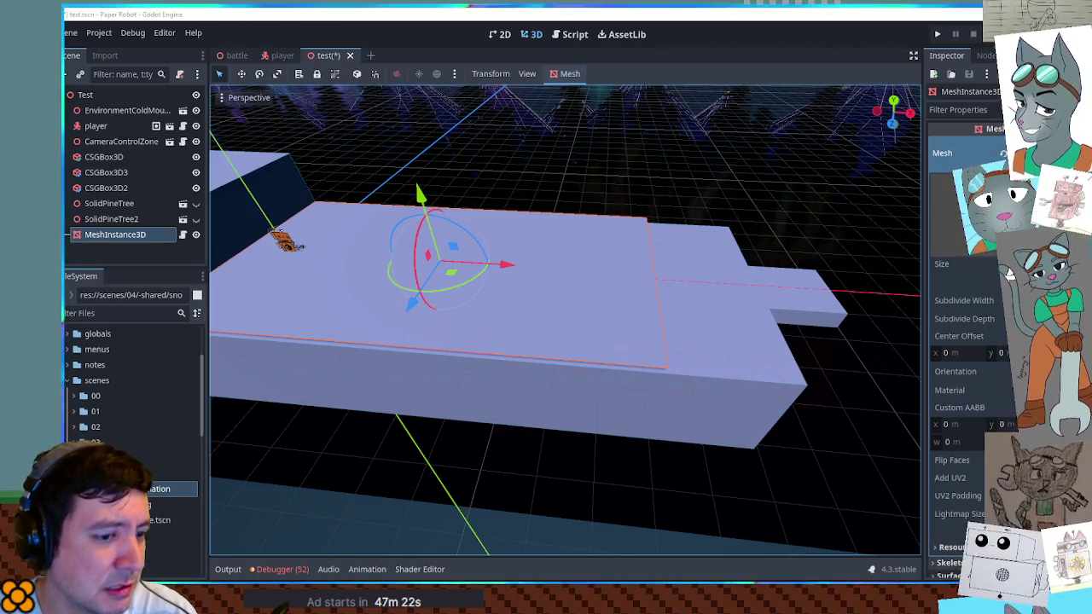
{"action": "mouse_move", "coordinate": [626, 324]}
{"action": "left_mouse_down"}
{"action": "mouse_move", "coordinate": [507, 299]}
{"action": "mouse_move", "coordinate": [617, 278]}
{"action": "mouse_move", "coordinate": [632, 329]}
{"action": "mouse_move", "coordinate": [500, 263]}
{"action": "mouse_move", "coordinate": [682, 276]}
{"action": "mouse_move", "coordinate": [582, 266]}
{"action": "left_mouse_up"}
Step: Undo the accidental snow plane move and select the CameraControlZone
{"action": "key", "text": "ctrl+z"}
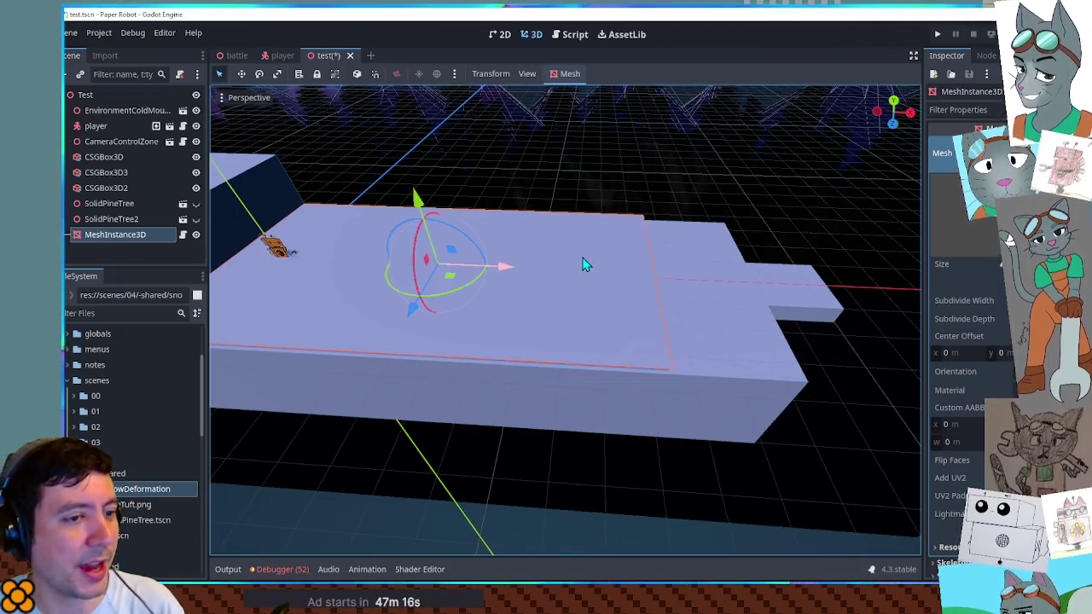
{"action": "left_click", "coordinate": [555, 516]}
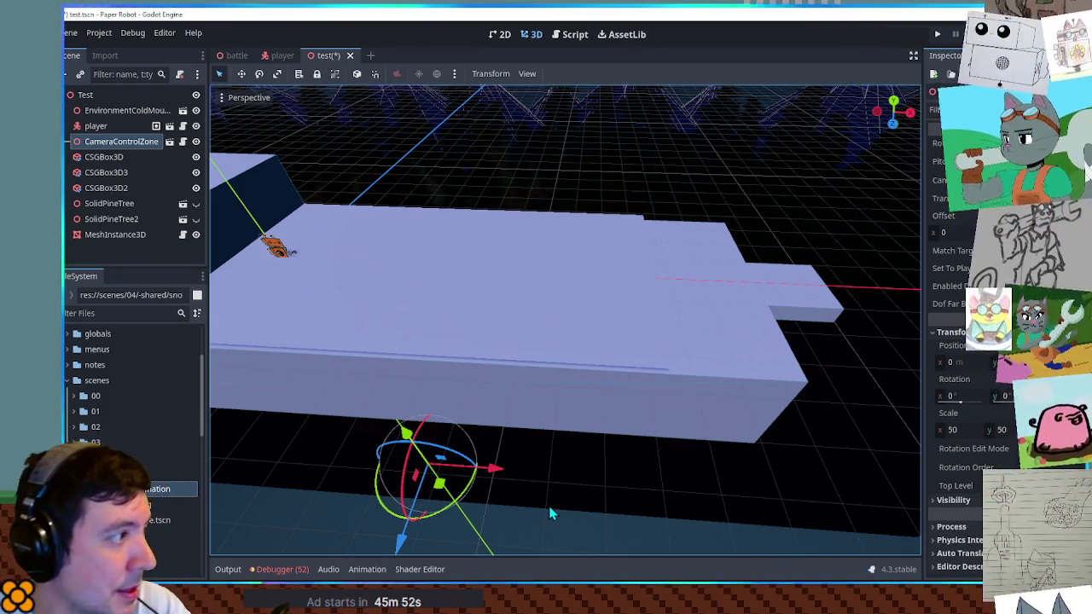
Step: Select the MeshInstance3D snow plane, then the root Test node as parent
{"action": "left_click", "coordinate": [127, 235]}
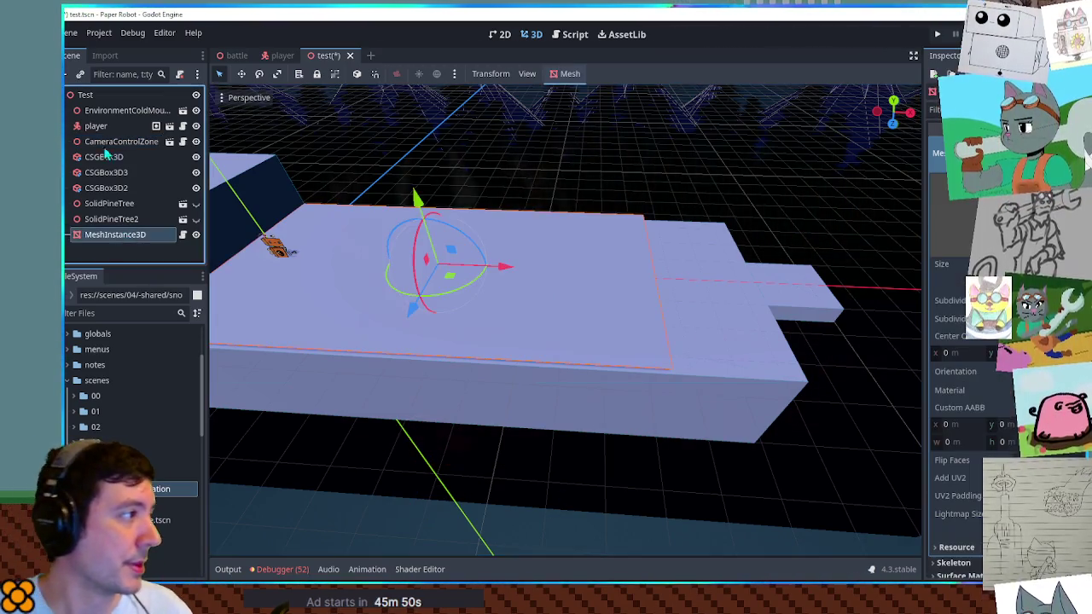
{"action": "left_click", "coordinate": [100, 98]}
Step: Add a CSGMesh3D node under the Test root using the 'csgme' search
{"action": "key", "text": "ctrl+a"}
{"action": "type", "text": "csgme"}
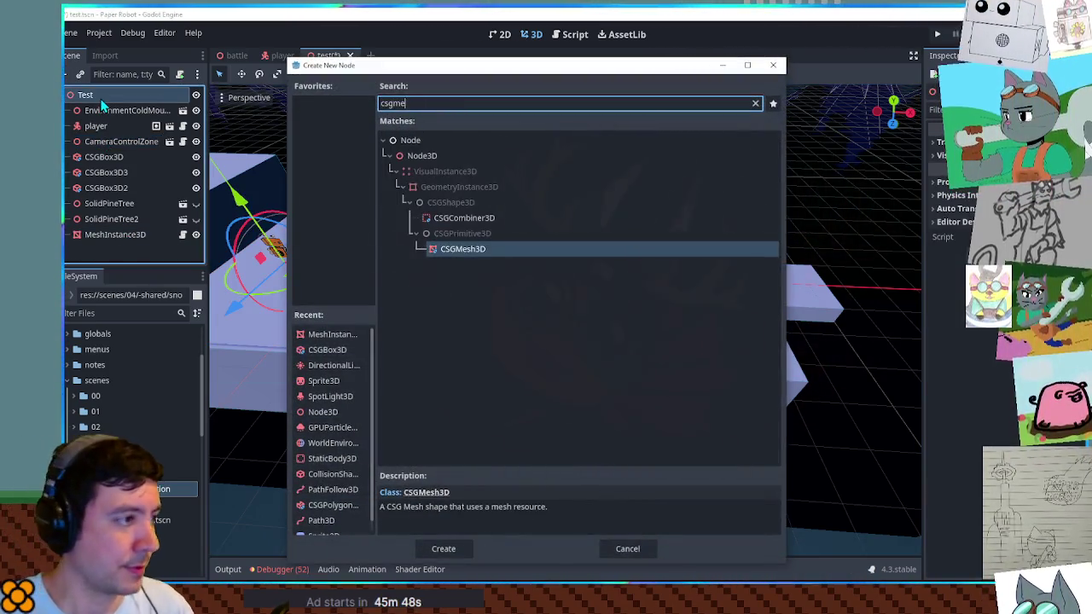
{"action": "key", "text": "Return"}
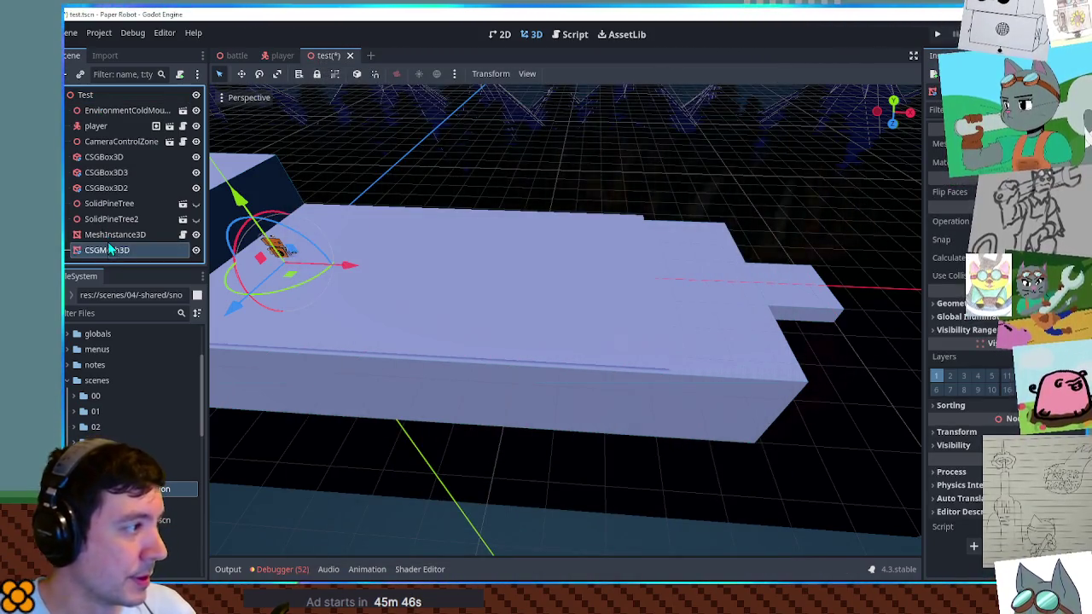
Step: Drag the CSGMesh3D plane along X and out in front of the platform
{"action": "left_click", "coordinate": [107, 234]}
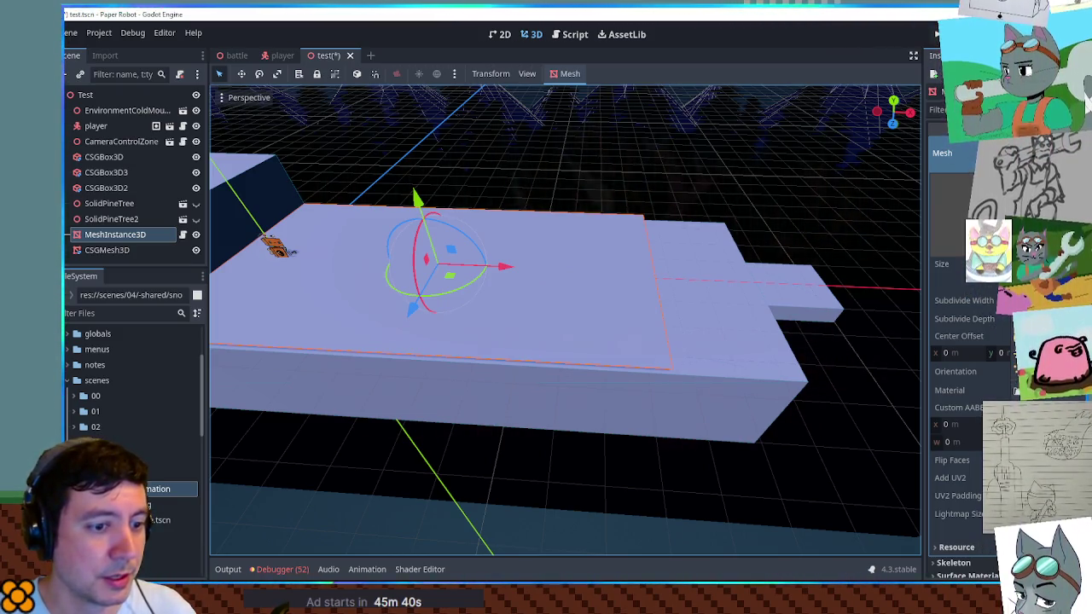
{"action": "left_click", "coordinate": [107, 250]}
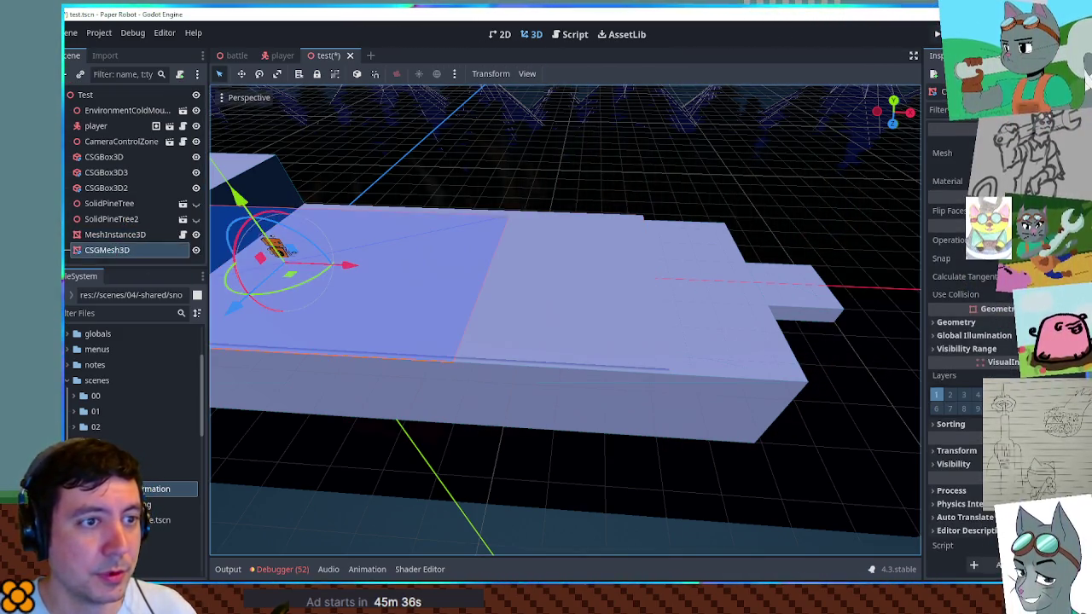
{"action": "left_click_drag", "start_coordinate": [347, 265], "coordinate": [598, 286]}
{"action": "scroll", "coordinate": [542, 406], "scroll_direction": "down", "scroll_amount": 3}
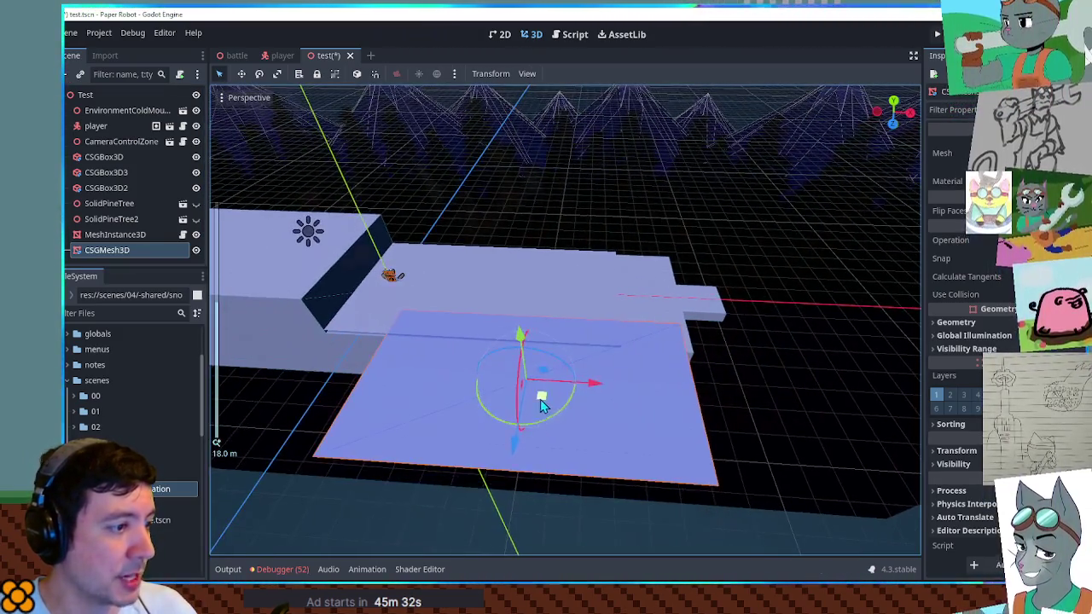
{"action": "mouse_move", "coordinate": [543, 406]}
{"action": "left_mouse_down"}
{"action": "mouse_move", "coordinate": [512, 479]}
{"action": "mouse_move", "coordinate": [481, 474]}
{"action": "left_mouse_up"}
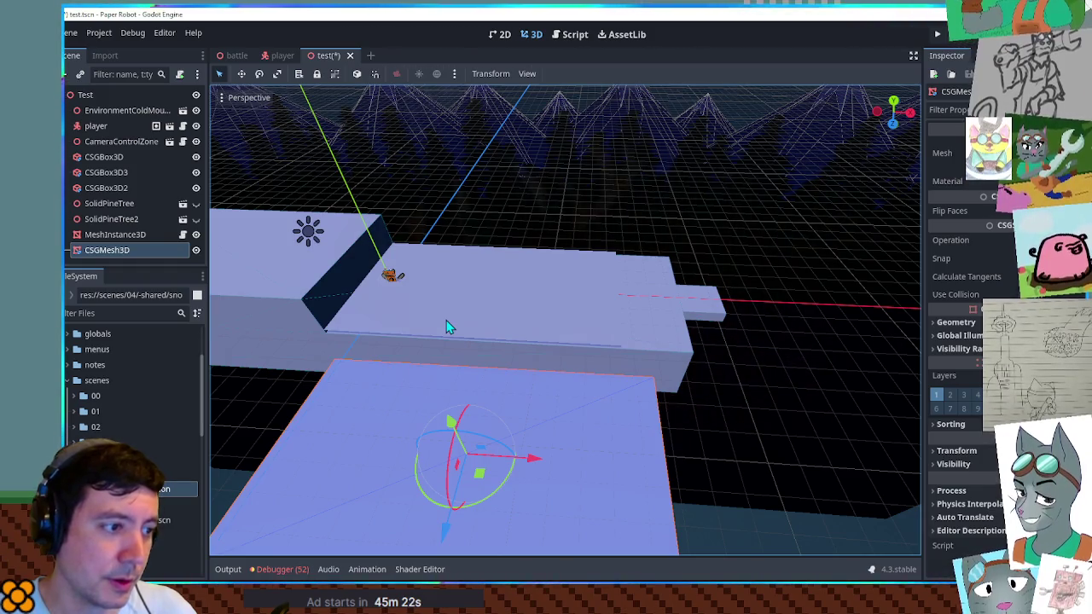
{"action": "scroll", "coordinate": [446, 320], "scroll_direction": "down", "scroll_amount": 3}
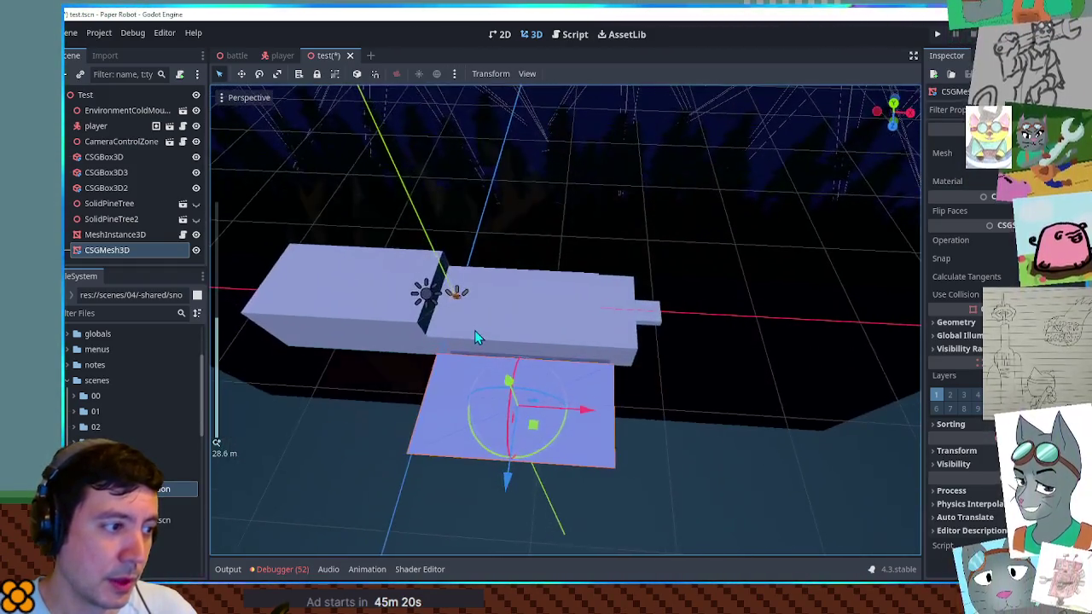
{"action": "scroll", "coordinate": [474, 335], "scroll_direction": "up", "scroll_amount": 4}
{"action": "left_click", "coordinate": [156, 239]}
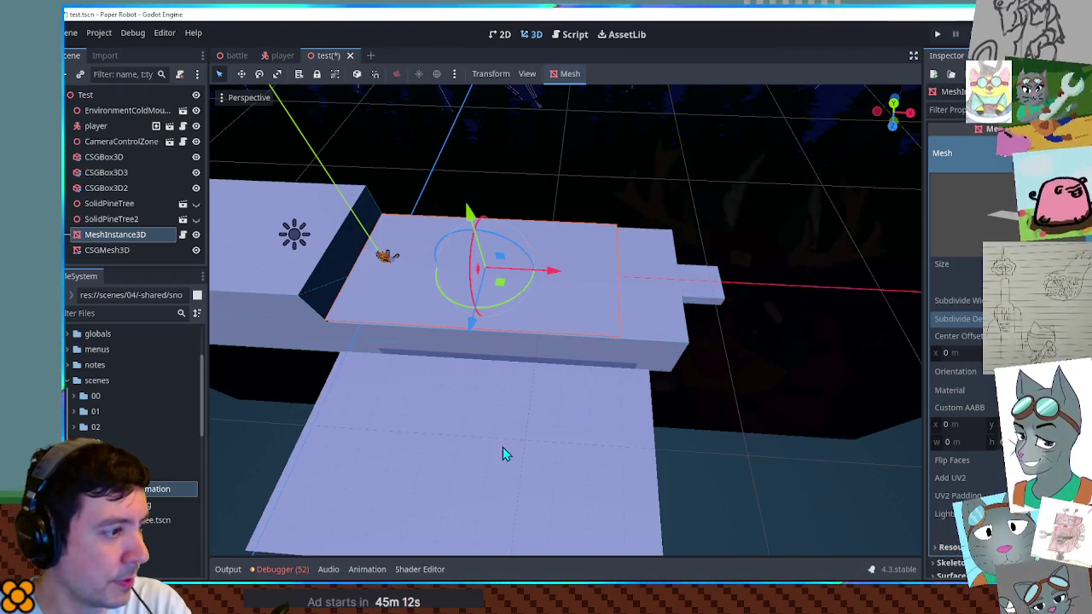
Step: Give the CSGMesh3D a CSGPolygon3D child via the 'csgpoly' search
{"action": "scroll", "coordinate": [502, 454], "scroll_direction": "up", "scroll_amount": 8}
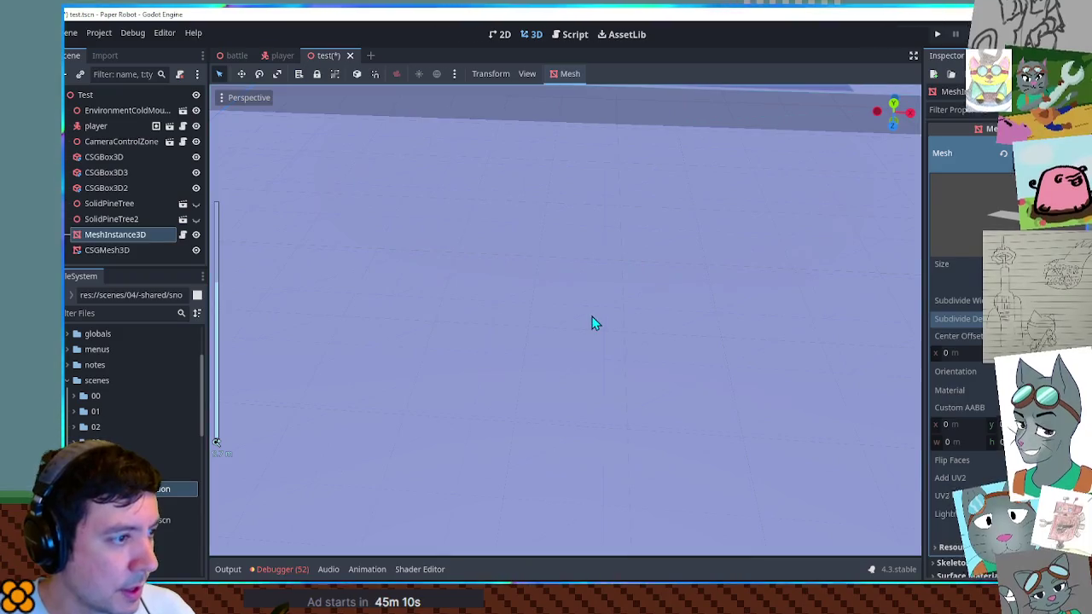
{"action": "left_click", "coordinate": [594, 324]}
{"action": "scroll", "coordinate": [594, 323], "scroll_direction": "down", "scroll_amount": 6}
{"action": "scroll", "coordinate": [573, 307], "scroll_direction": "up", "scroll_amount": 2}
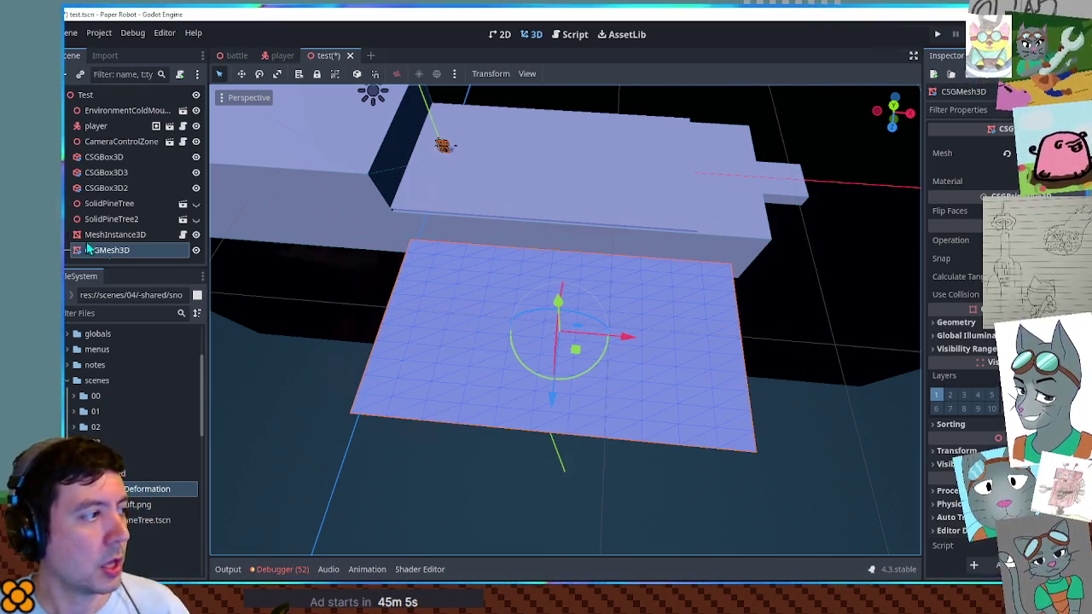
{"action": "key", "text": "ctrl+a"}
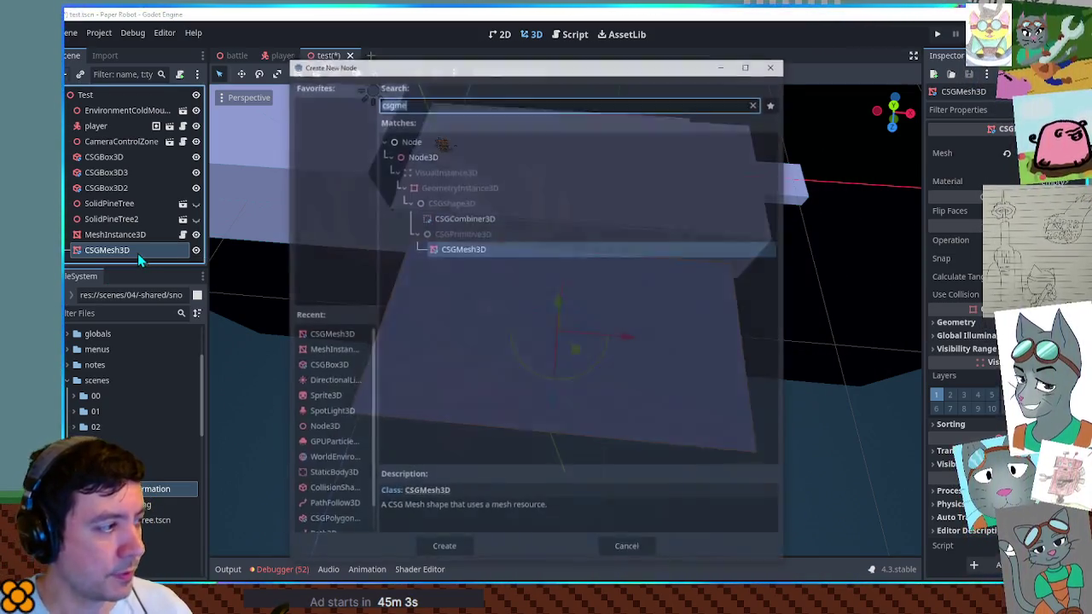
{"action": "type", "text": "csgpoly"}
{"action": "key", "text": "Return"}
Step: Select the CameraControlZone node and frame the viewport on it
{"action": "scroll", "coordinate": [597, 309], "scroll_direction": "up", "scroll_amount": 3}
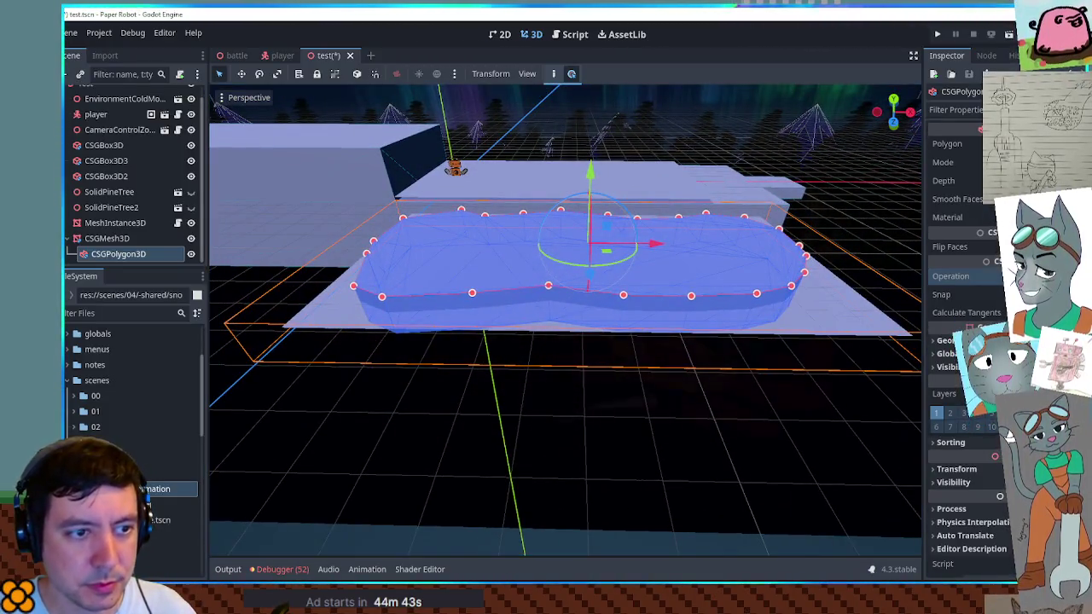
{"action": "left_click", "coordinate": [780, 388]}
{"action": "key", "text": "f"}
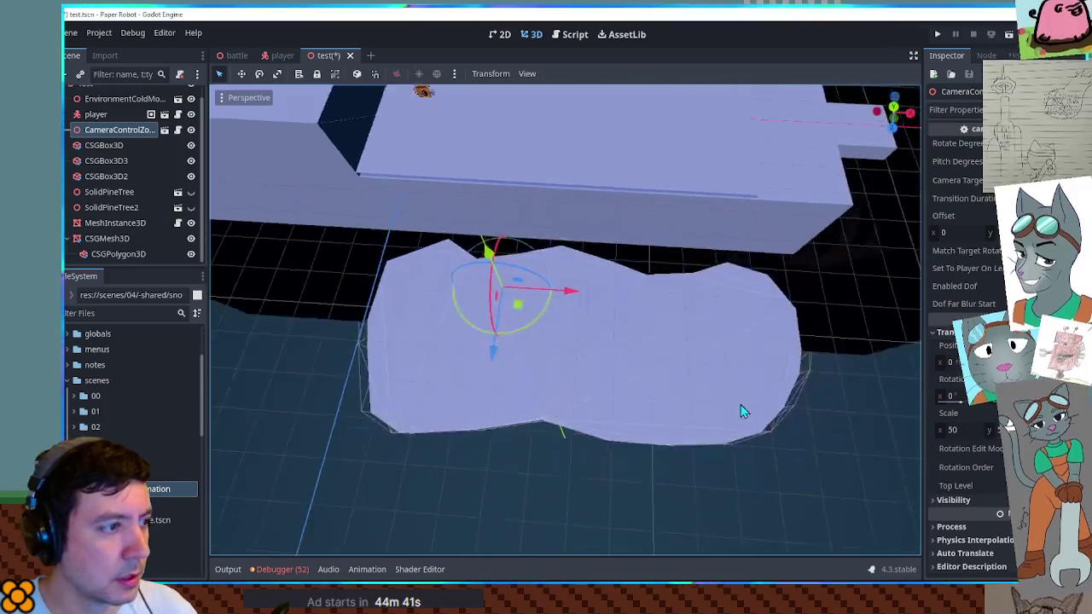
{"action": "mouse_move", "coordinate": [728, 406]}
{"action": "left_mouse_down"}
{"action": "mouse_move", "coordinate": [702, 361]}
{"action": "mouse_move", "coordinate": [529, 302]}
{"action": "mouse_move", "coordinate": [643, 353]}
{"action": "mouse_move", "coordinate": [743, 358]}
{"action": "mouse_move", "coordinate": [783, 335]}
{"action": "mouse_move", "coordinate": [809, 295]}
{"action": "mouse_move", "coordinate": [679, 331]}
{"action": "mouse_move", "coordinate": [716, 324]}
{"action": "mouse_move", "coordinate": [738, 292]}
{"action": "mouse_move", "coordinate": [735, 340]}
{"action": "mouse_move", "coordinate": [701, 395]}
{"action": "mouse_move", "coordinate": [602, 378]}
{"action": "mouse_move", "coordinate": [568, 385]}
{"action": "mouse_move", "coordinate": [574, 420]}
{"action": "mouse_move", "coordinate": [603, 400]}
{"action": "left_mouse_up"}
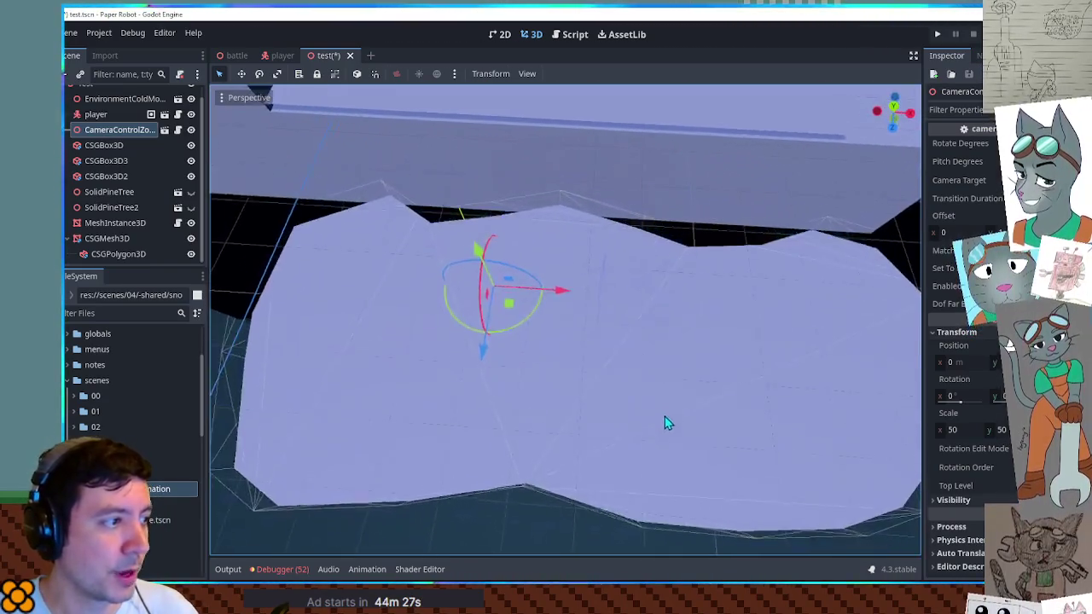
{"action": "scroll", "coordinate": [663, 421], "scroll_direction": "down", "scroll_amount": 3}
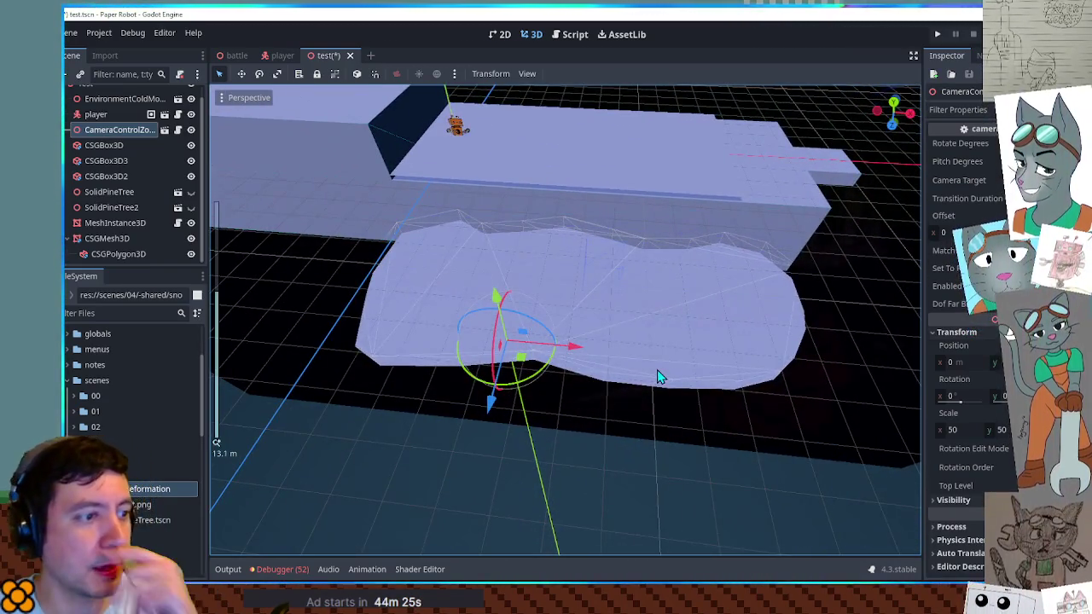
{"action": "scroll", "coordinate": [674, 365], "scroll_direction": "up", "scroll_amount": 3}
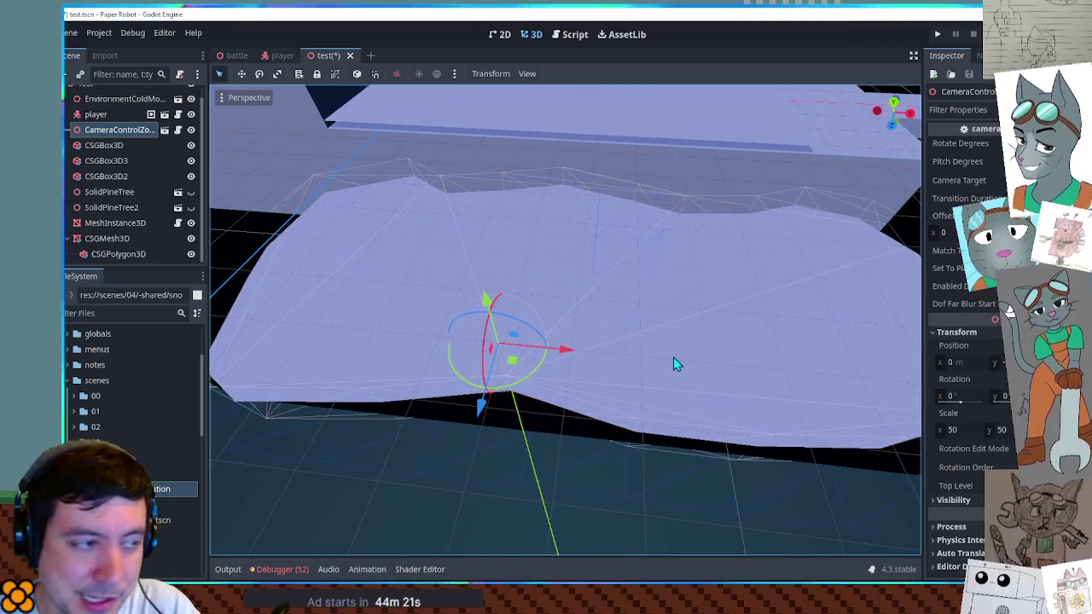
{"action": "scroll", "coordinate": [671, 334], "scroll_direction": "down", "scroll_amount": 3}
{"action": "mouse_move", "coordinate": [670, 333]}
{"action": "left_mouse_down"}
{"action": "mouse_move", "coordinate": [624, 366]}
{"action": "mouse_move", "coordinate": [643, 421]}
{"action": "mouse_move", "coordinate": [667, 390]}
{"action": "mouse_move", "coordinate": [677, 333]}
{"action": "mouse_move", "coordinate": [681, 180]}
{"action": "mouse_move", "coordinate": [667, 389]}
{"action": "left_mouse_up"}
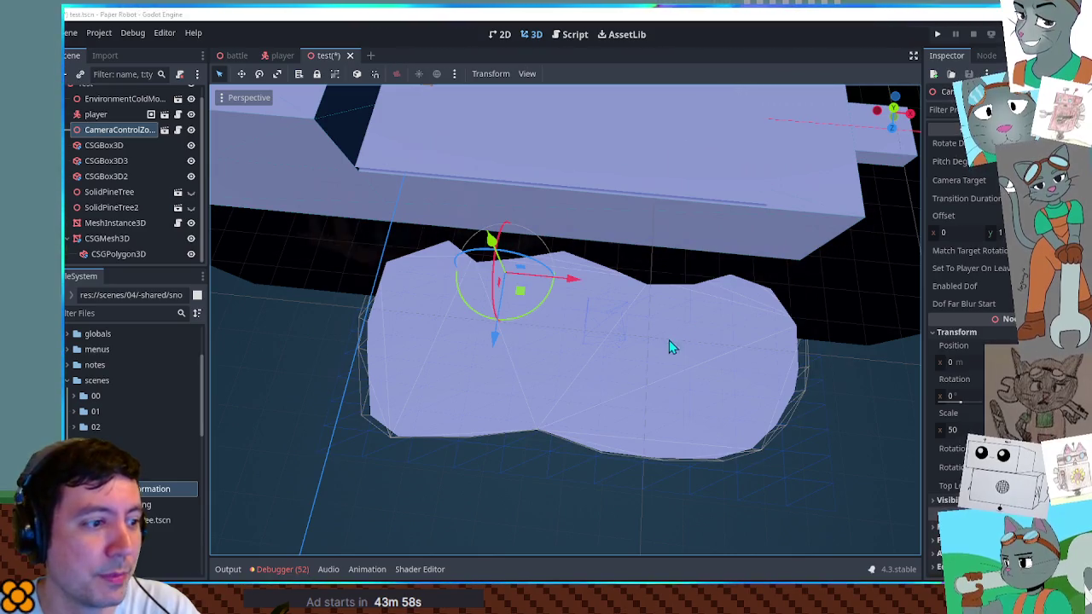
{"action": "mouse_move", "coordinate": [729, 384]}
{"action": "left_mouse_down"}
{"action": "mouse_move", "coordinate": [656, 307]}
{"action": "mouse_move", "coordinate": [542, 294]}
{"action": "left_mouse_up"}
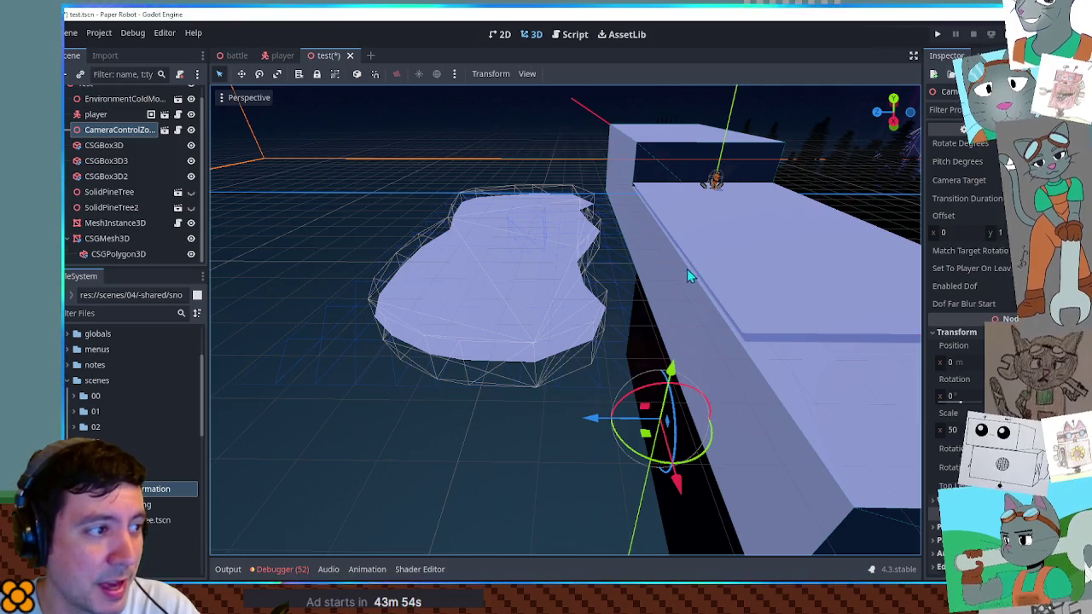
{"action": "mouse_move", "coordinate": [833, 320]}
{"action": "left_mouse_down"}
{"action": "mouse_move", "coordinate": [857, 333]}
{"action": "mouse_move", "coordinate": [677, 276]}
{"action": "mouse_move", "coordinate": [674, 338]}
{"action": "left_mouse_up"}
{"action": "mouse_move", "coordinate": [811, 346]}
{"action": "left_mouse_down"}
{"action": "mouse_move", "coordinate": [814, 432]}
{"action": "mouse_move", "coordinate": [790, 256]}
{"action": "mouse_move", "coordinate": [782, 359]}
{"action": "left_mouse_up"}
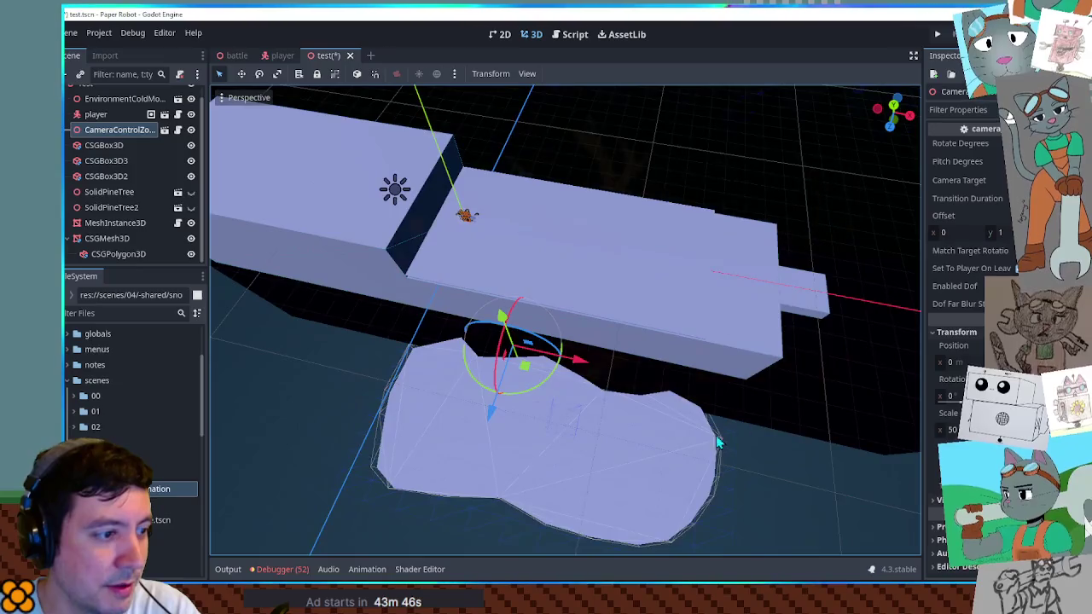
{"action": "scroll", "coordinate": [762, 480], "scroll_direction": "up", "scroll_amount": 3}
{"action": "mouse_move", "coordinate": [762, 480]}
{"action": "left_mouse_down"}
{"action": "mouse_move", "coordinate": [776, 312]}
{"action": "mouse_move", "coordinate": [692, 236]}
{"action": "mouse_move", "coordinate": [688, 318]}
{"action": "left_mouse_up"}
{"action": "scroll", "coordinate": [688, 318], "scroll_direction": "down", "scroll_amount": 5}
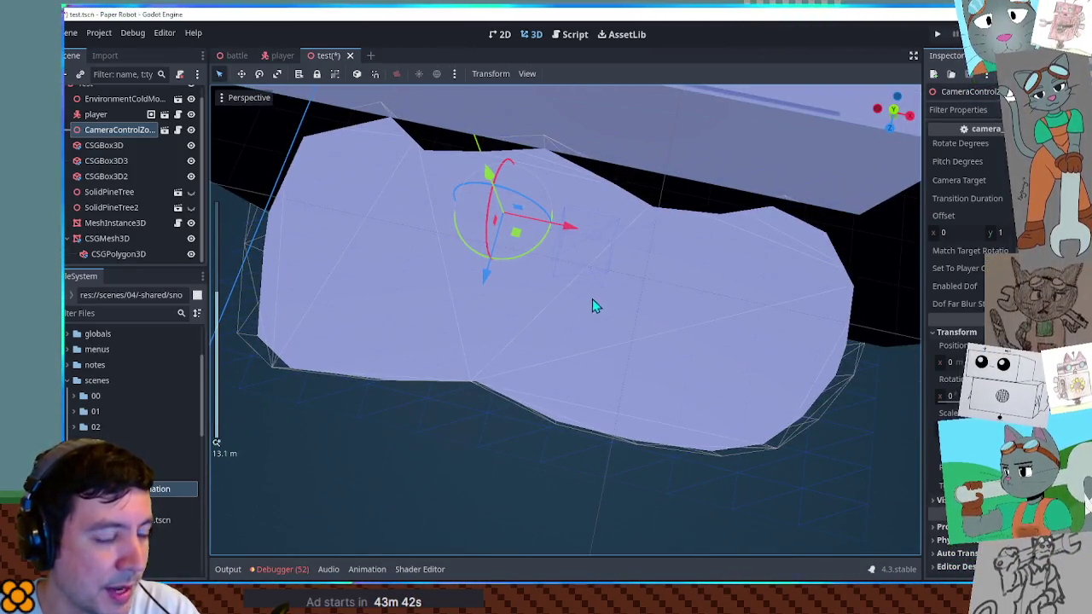
{"action": "scroll", "coordinate": [667, 356], "scroll_direction": "up", "scroll_amount": 5}
{"action": "scroll", "coordinate": [667, 356], "scroll_direction": "down", "scroll_amount": 5}
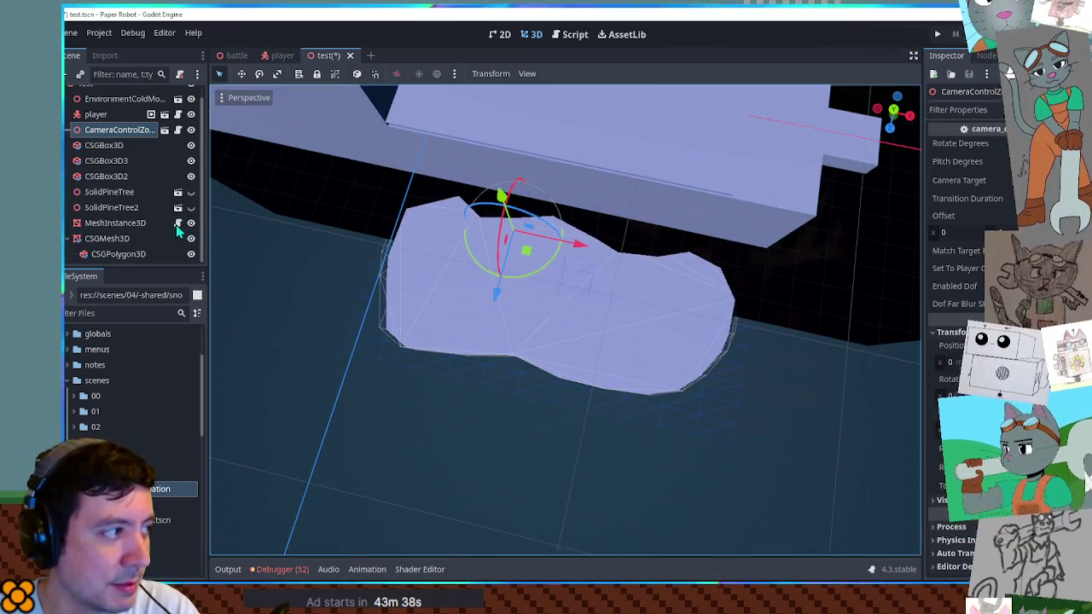
{"action": "left_click", "coordinate": [160, 225]}
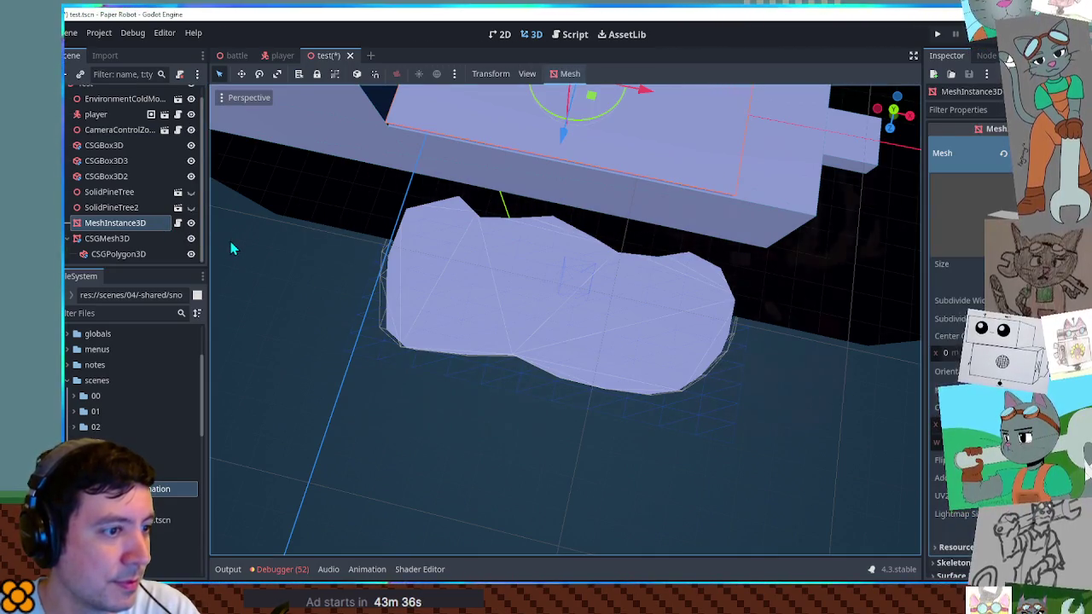
{"action": "left_click_drag", "start_coordinate": [457, 293], "coordinate": [756, 302]}
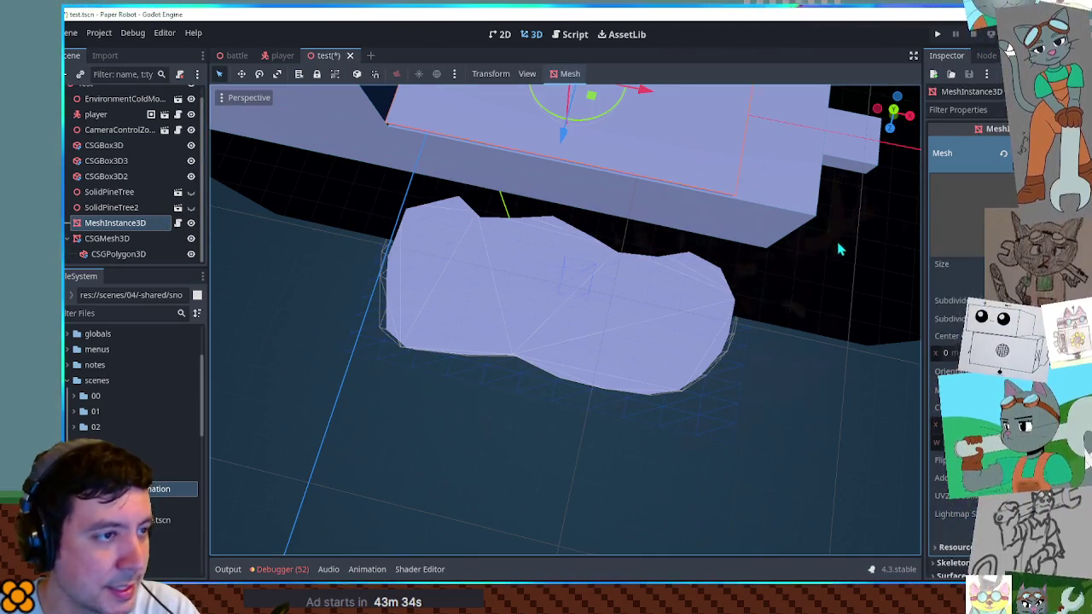
{"action": "left_click_drag", "start_coordinate": [841, 246], "coordinate": [615, 283]}
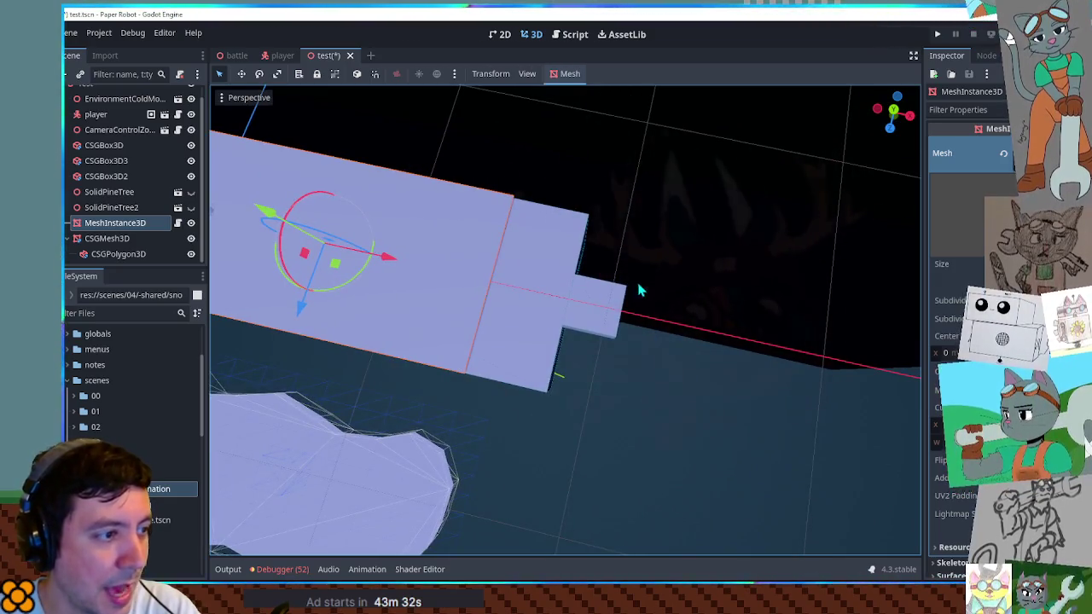
{"action": "left_click_drag", "start_coordinate": [554, 383], "coordinate": [778, 307]}
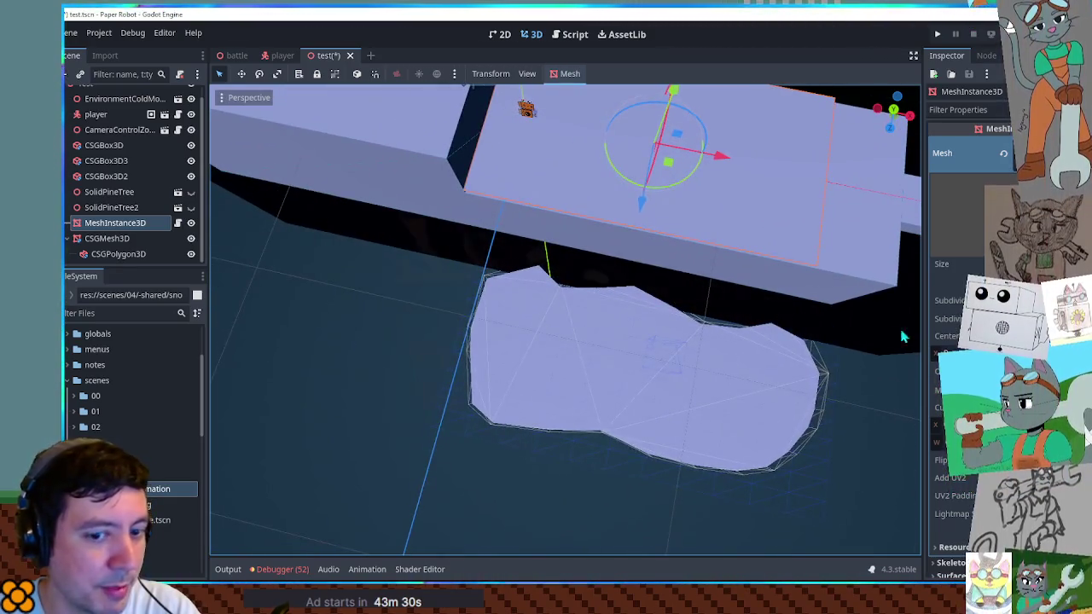
{"action": "mouse_move", "coordinate": [895, 371]}
{"action": "left_mouse_down"}
{"action": "mouse_move", "coordinate": [844, 398]}
{"action": "mouse_move", "coordinate": [857, 373]}
{"action": "mouse_move", "coordinate": [804, 347]}
{"action": "left_mouse_up"}
{"action": "scroll", "coordinate": [804, 346], "scroll_direction": "up", "scroll_amount": 3}
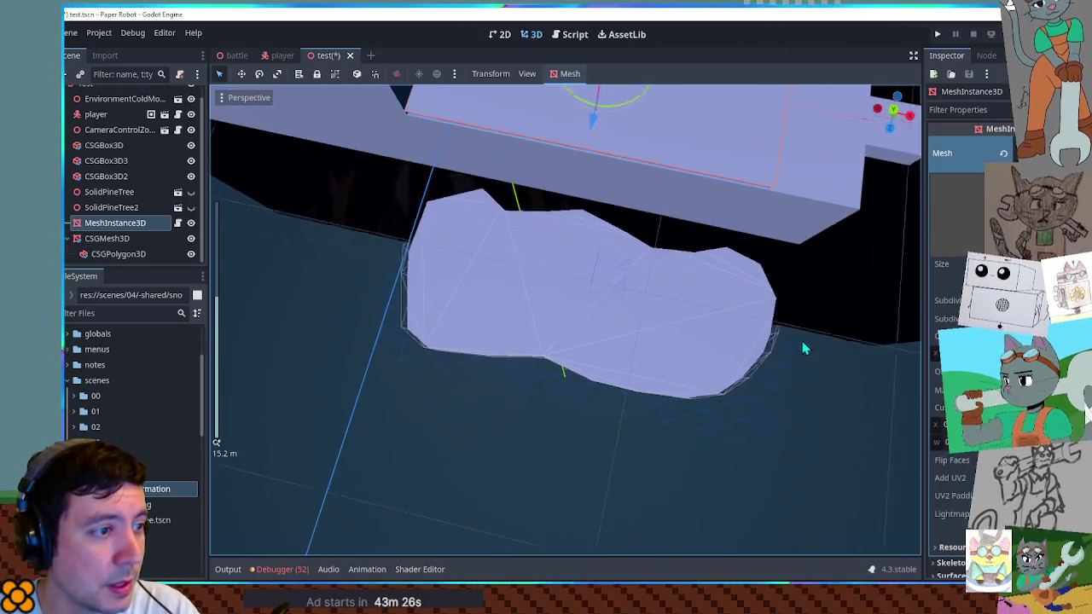
{"action": "scroll", "coordinate": [799, 343], "scroll_direction": "down", "scroll_amount": 2}
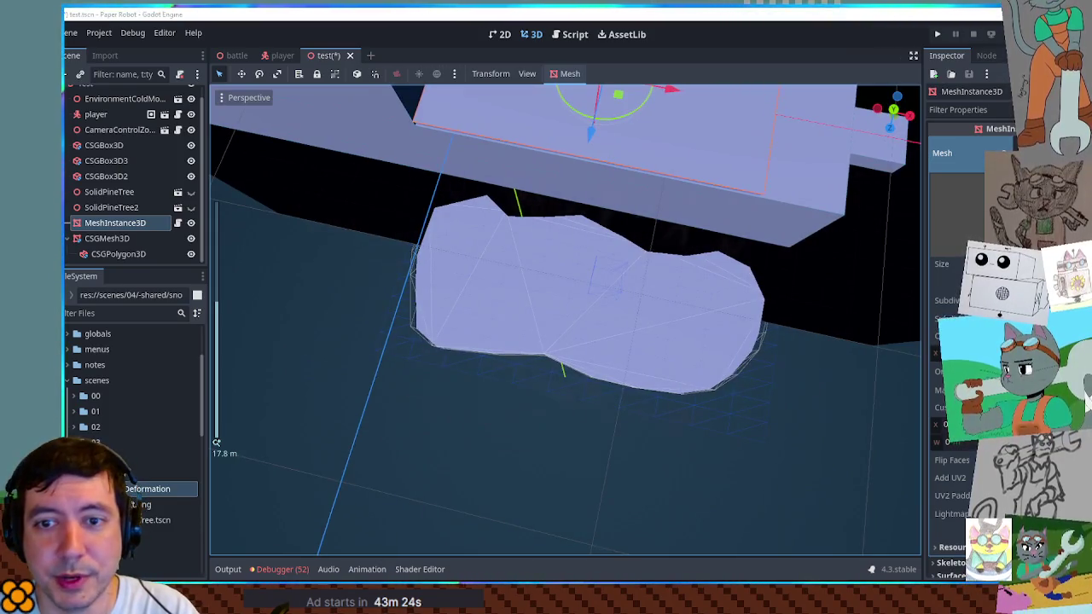